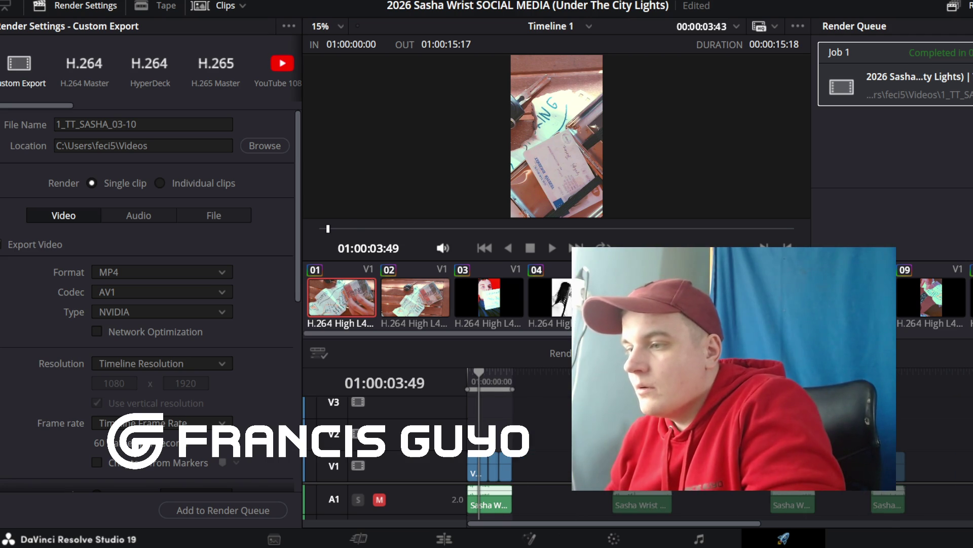
Step: Clear the marks and set the render range to 01:00:49:00–01:01:09:03, checking it on the Edit page
key(alt+x)
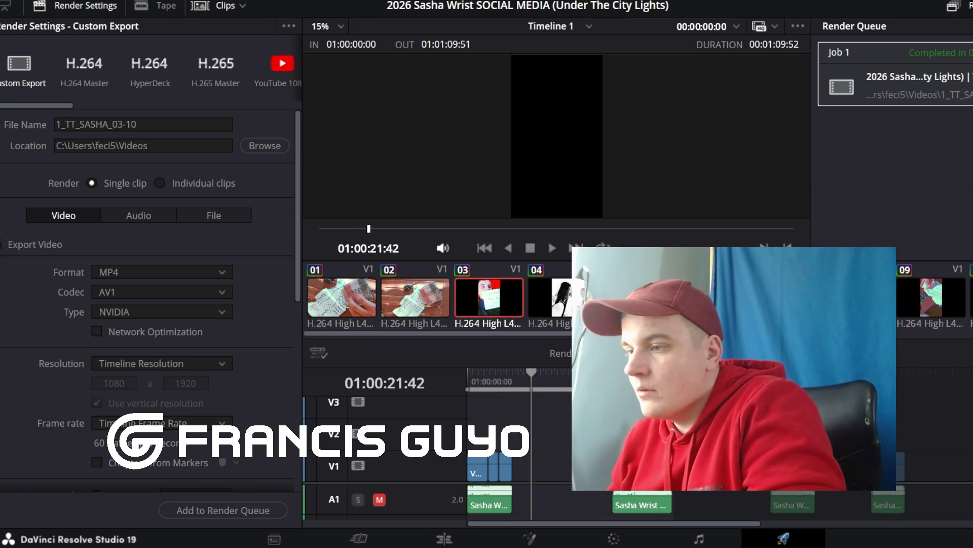
key(i)
key(shift+4)
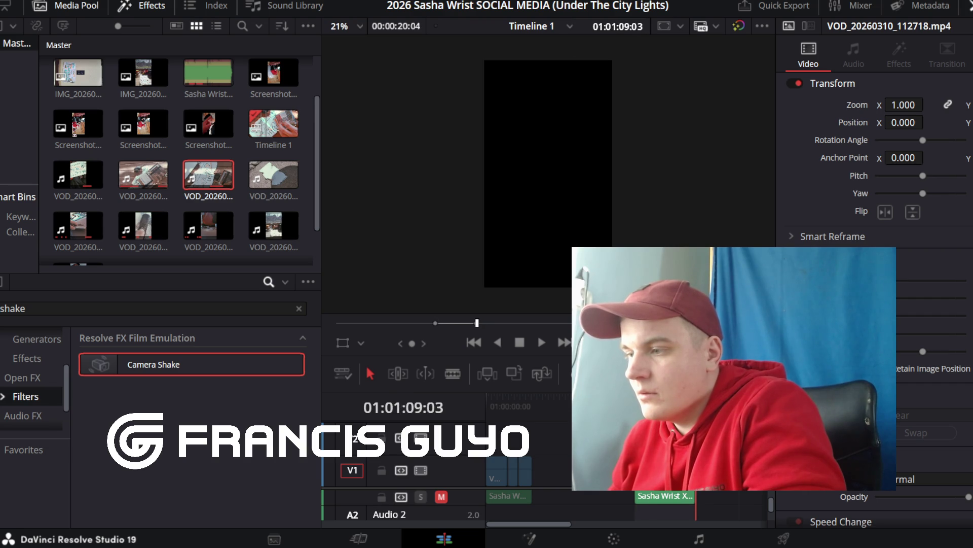
key(shift+8)
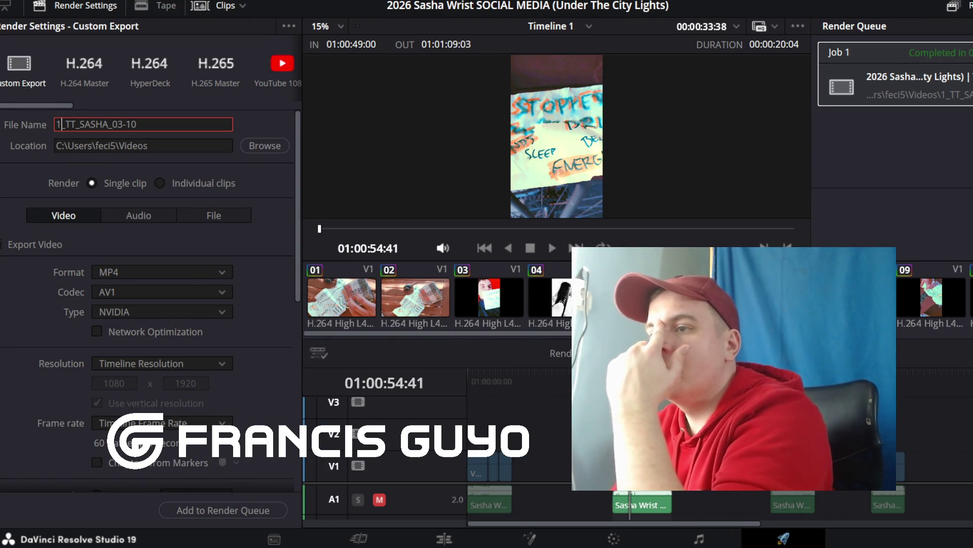
Step: Rename the output to 2_TT_SASHA_03-10, add it to the Render Queue, and return to the Edit page
key(BackSpace)
text(2)
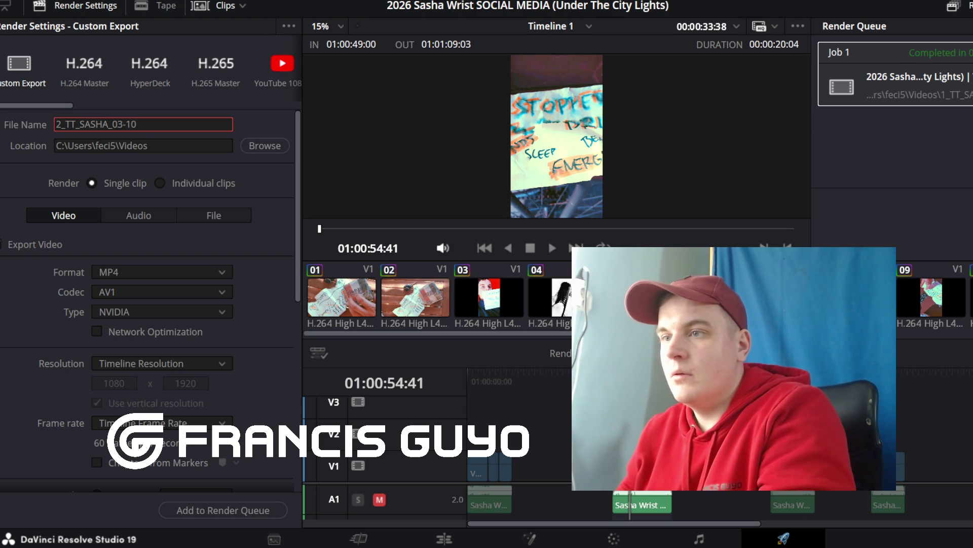
click(223, 510)
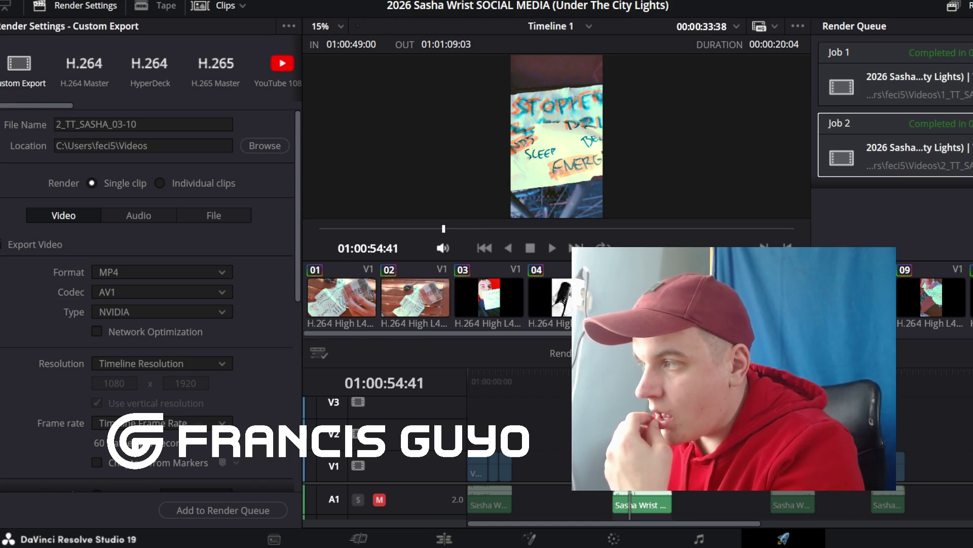
click(444, 538)
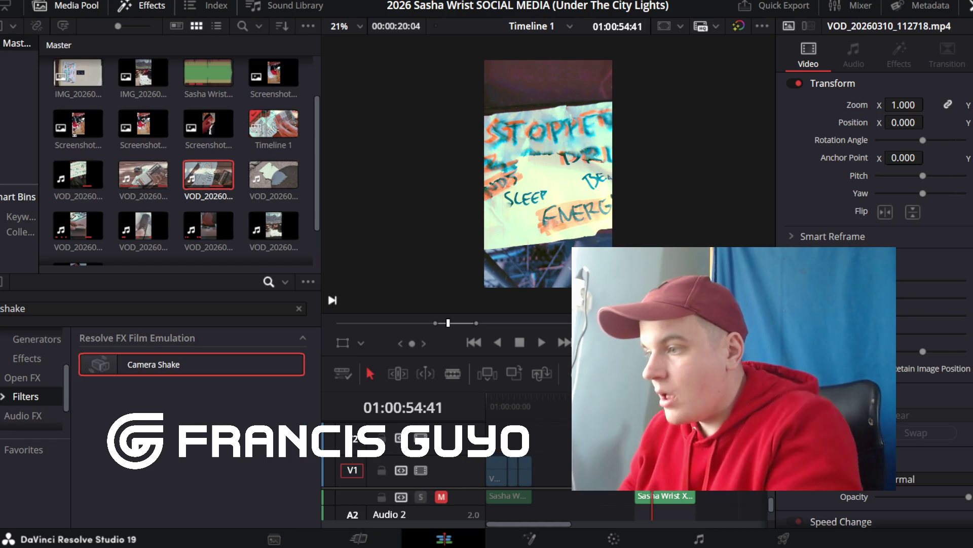
Step: Zoom out the timeline and step through the edit points to locate the next section's cut
key(ctrl+minus)
key(Down)
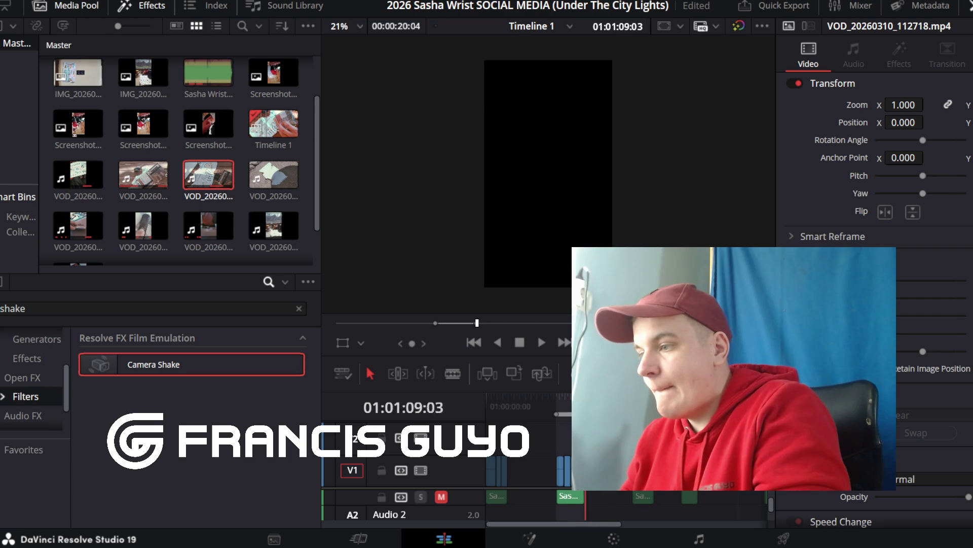
key(Down)
key(Up)
key(Up)
key(Down)
key(Down)
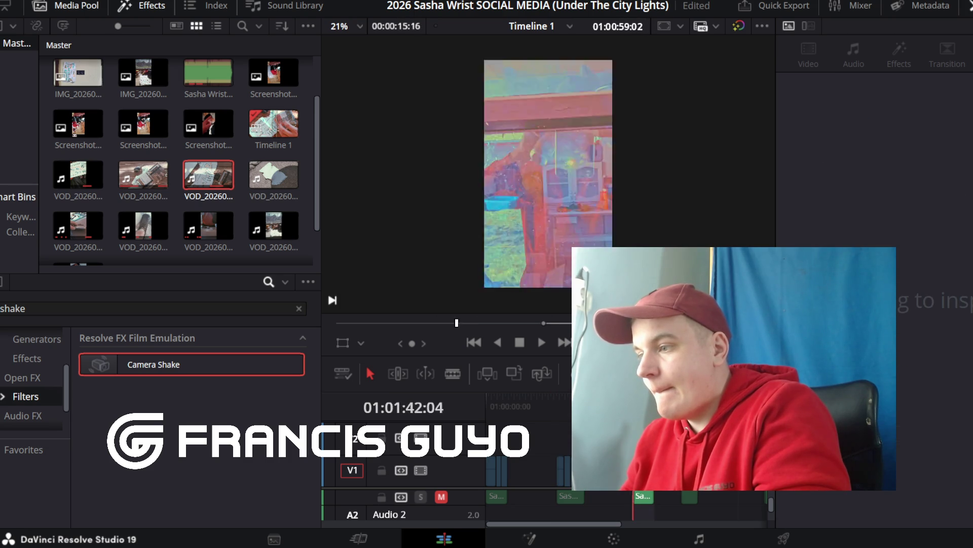
key(Up)
key(Down)
key(space)
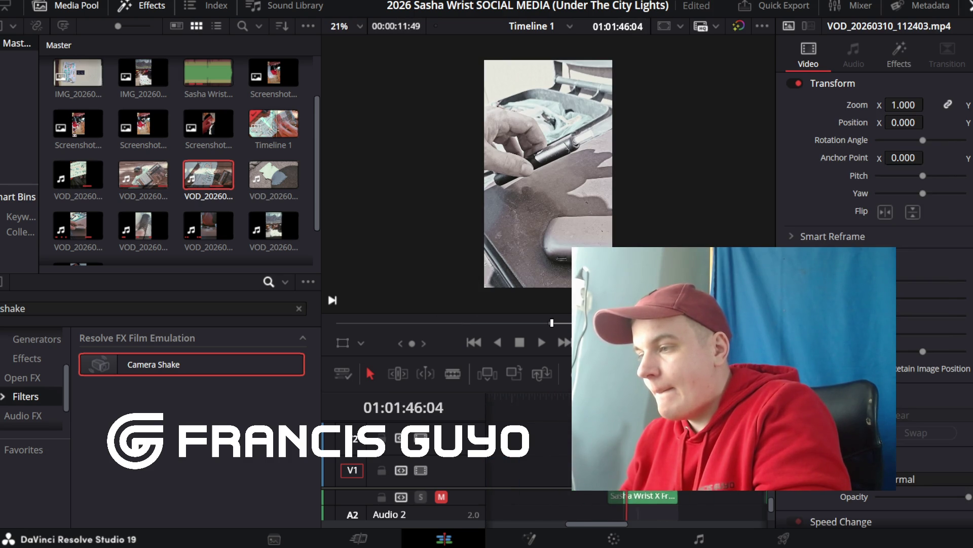
key(Down)
key(Up)
key(Up)
key(Down)
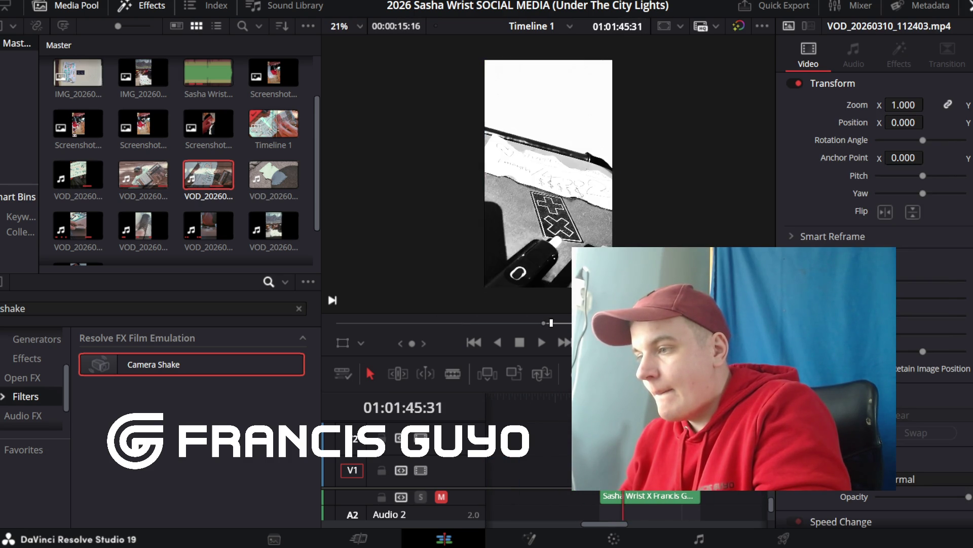
key(Up)
Step: Return to Deliver with the render range at 01:01:42:04–01:01:57:19
key(ctrl+minus)
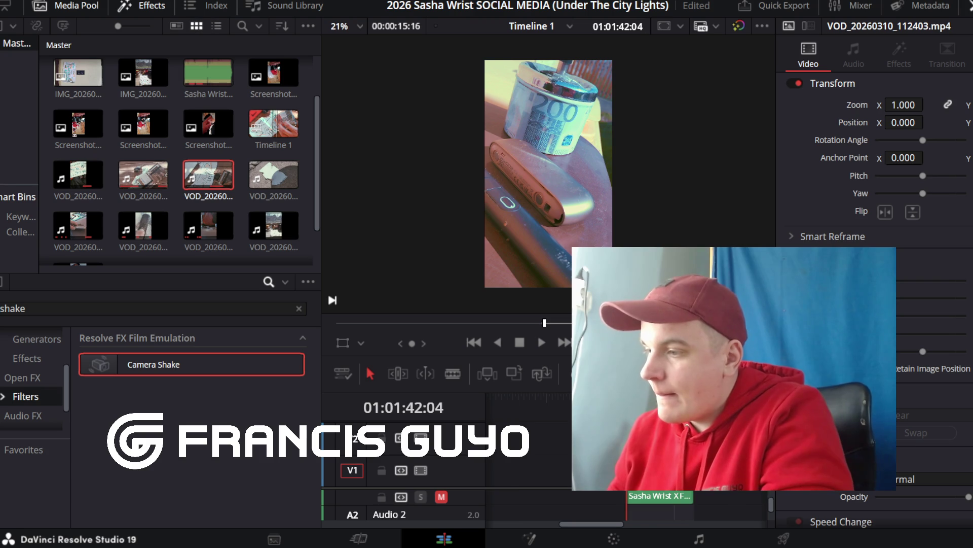
key(ctrl+minus)
key(ctrl+minus)
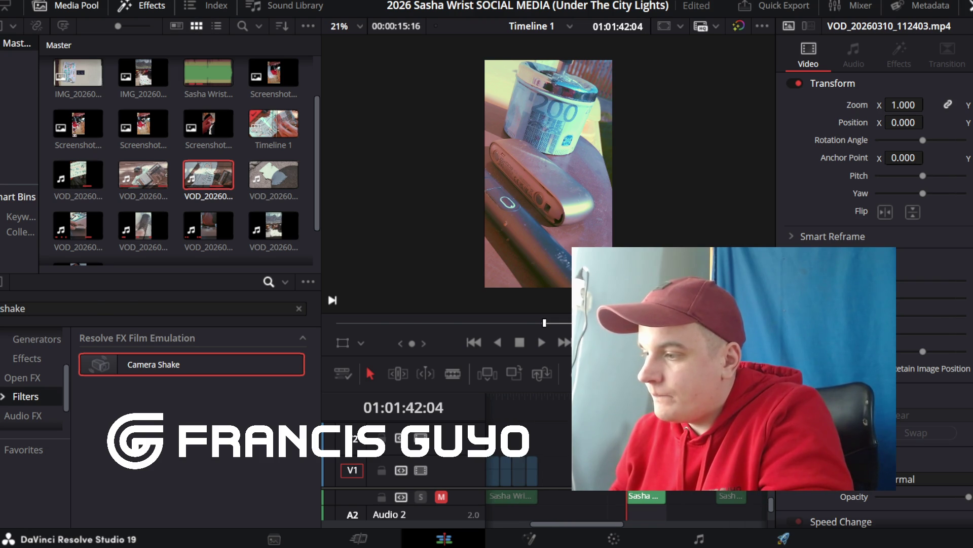
key(shift+8)
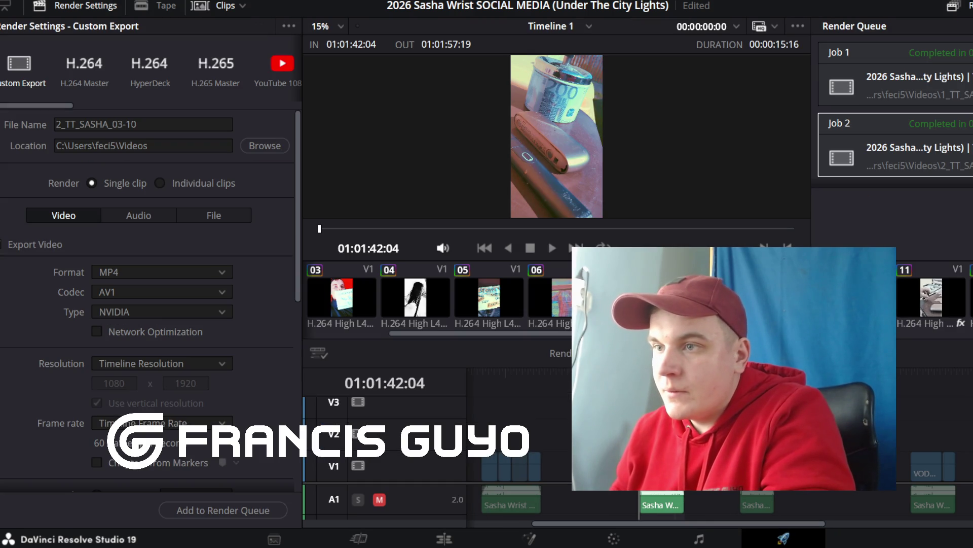
Step: Rename the output to 3_TT_SASHA_03-10 and add it to the Render Queue as Job 3
text(3)
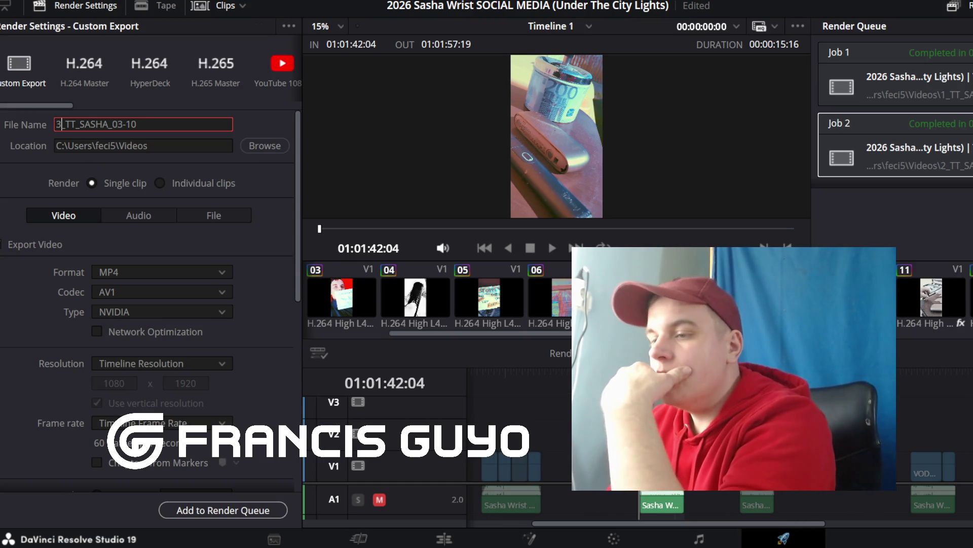
click(223, 510)
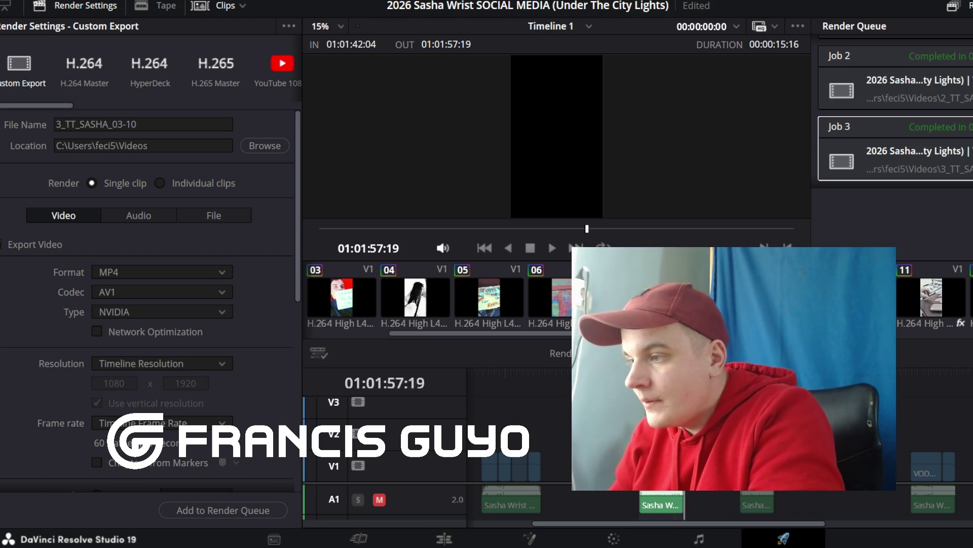
Step: Mark the fourth section's out and in points (01:02:15:50–01:02:27:32), checking the clip on the Edit page
key(o)
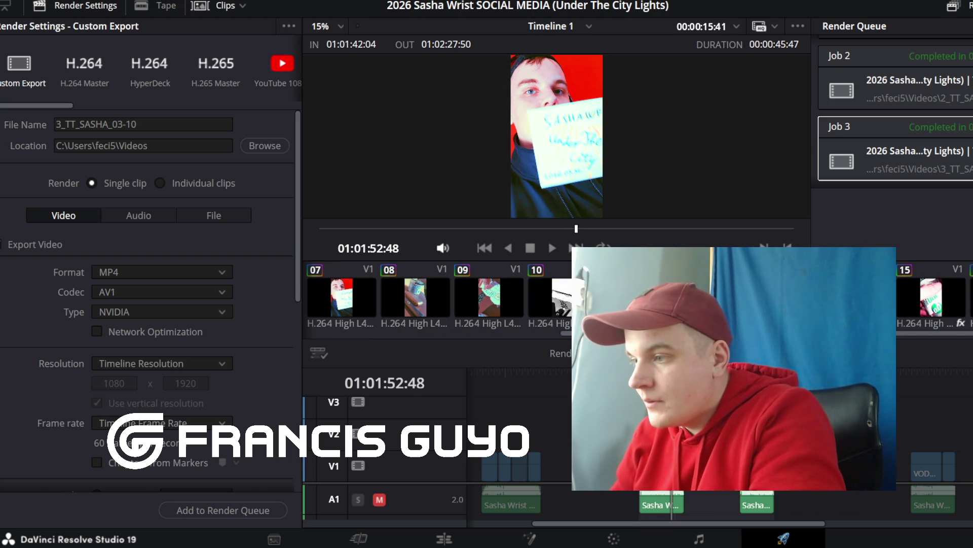
key(i)
key(shift+4)
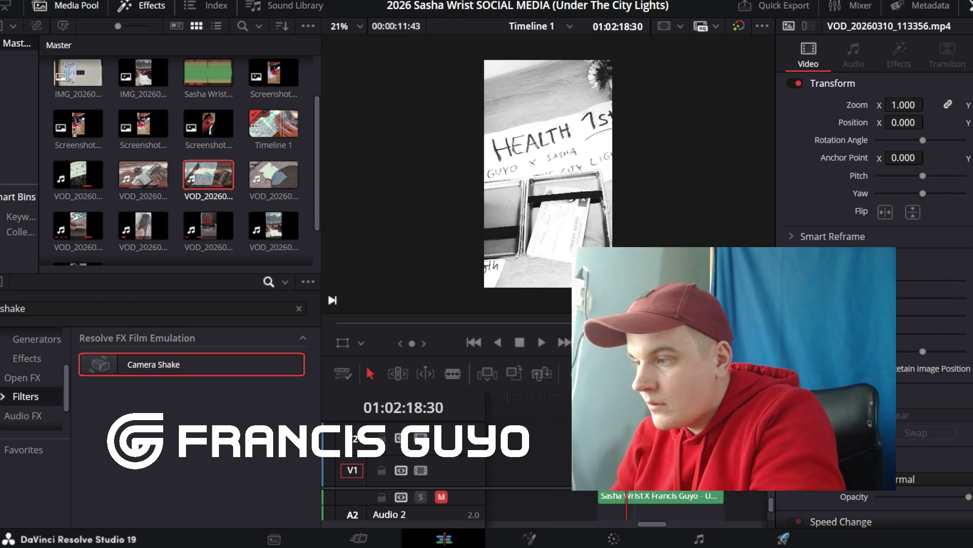
key(shift+8)
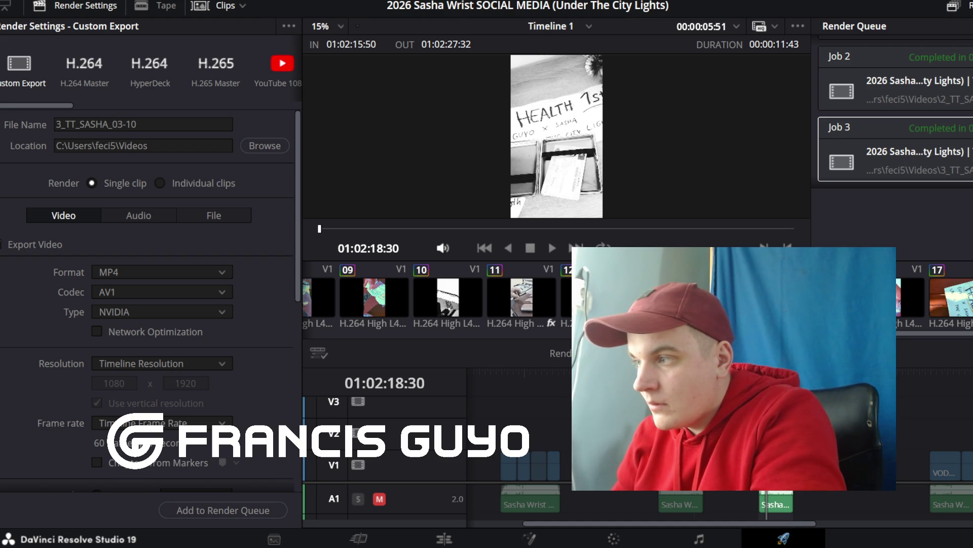
Step: Attempt to queue the fourth section and cancel the Replace Existing File prompt
key(ctrl+equal)
key(ctrl+equal)
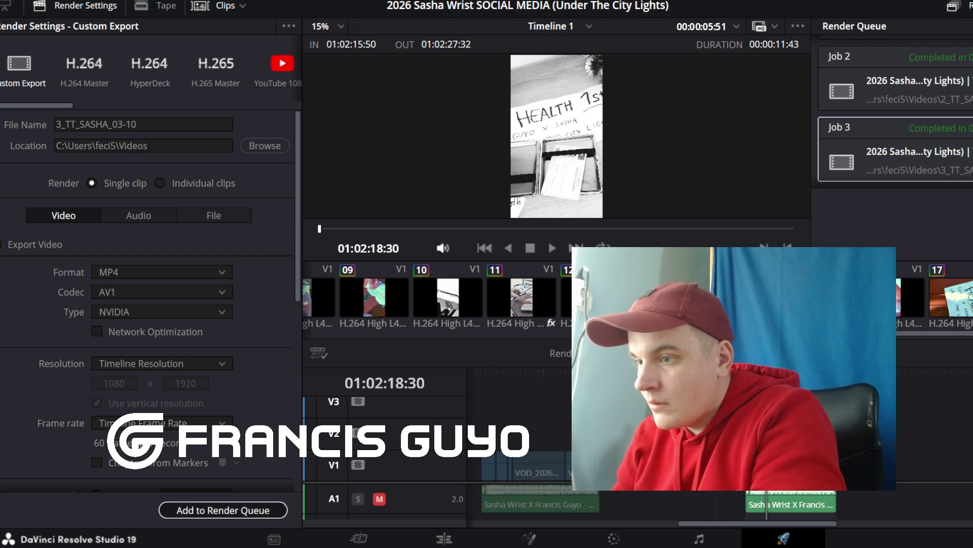
click(223, 510)
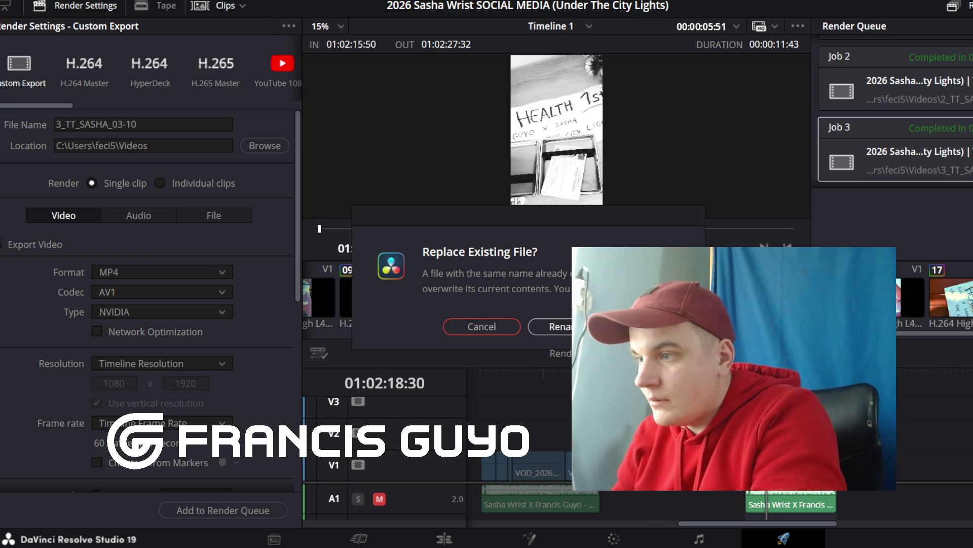
click(482, 326)
click(144, 125)
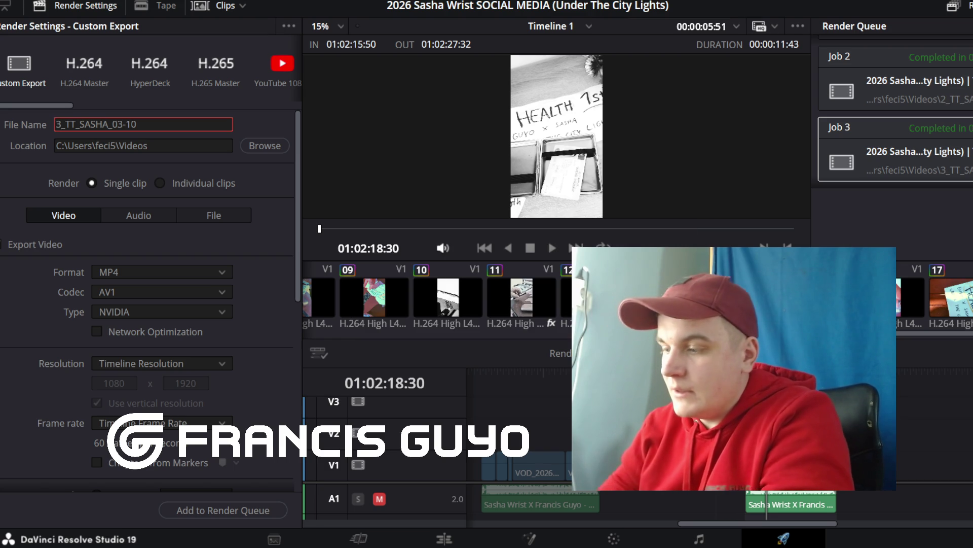
Step: Rename the output to 4_TT_SASHA_03-10 and add it to the Render Queue as Job 4
key(BackSpace)
text(4)
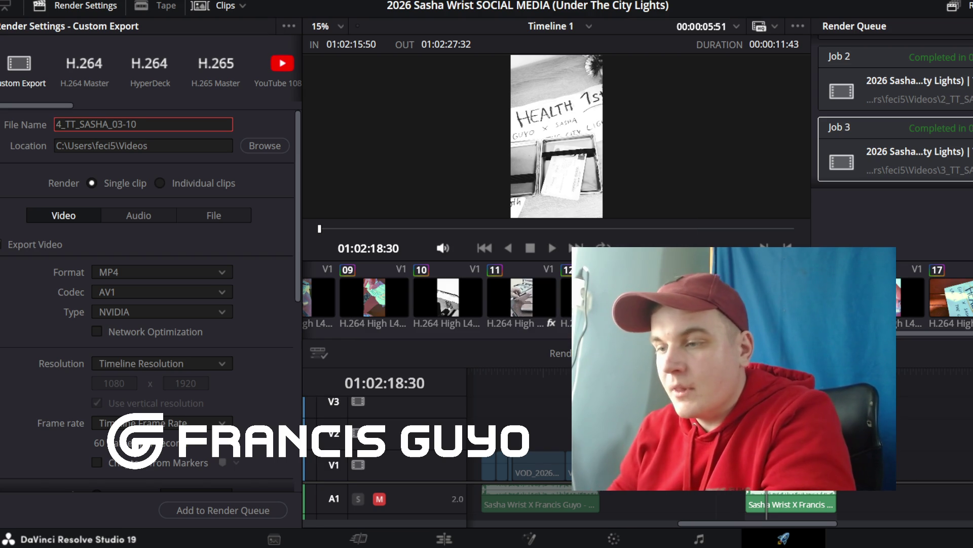
click(223, 509)
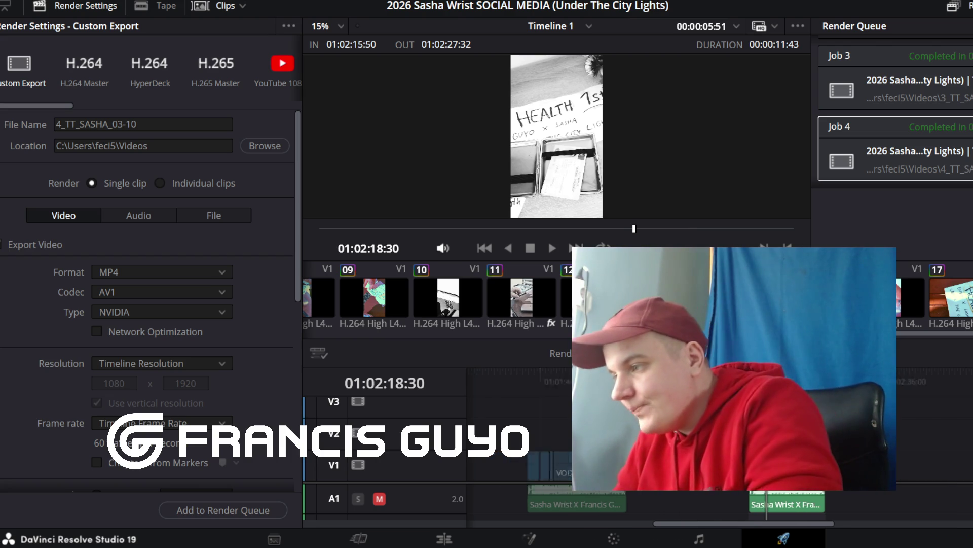
Step: Mark the fifth section's range from 01:03:13:45 to 01:03:28:22
key(o)
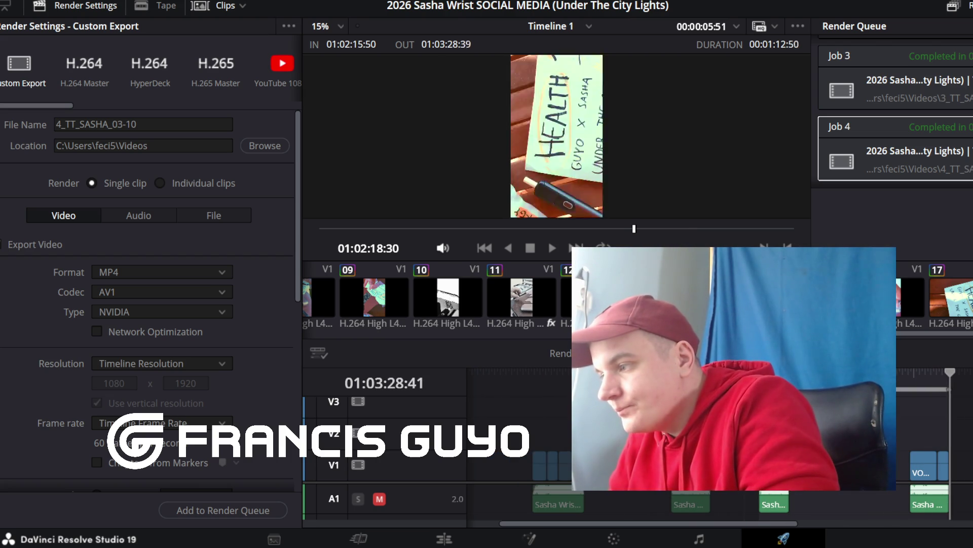
key(o)
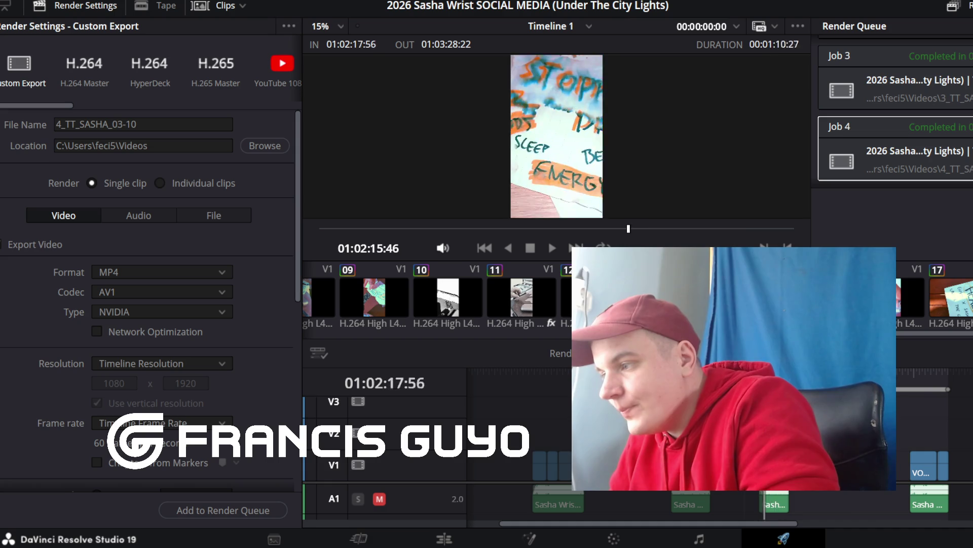
key(i)
Step: Preview the fifth section on the Edit page, playing it from its start
key(shift+4)
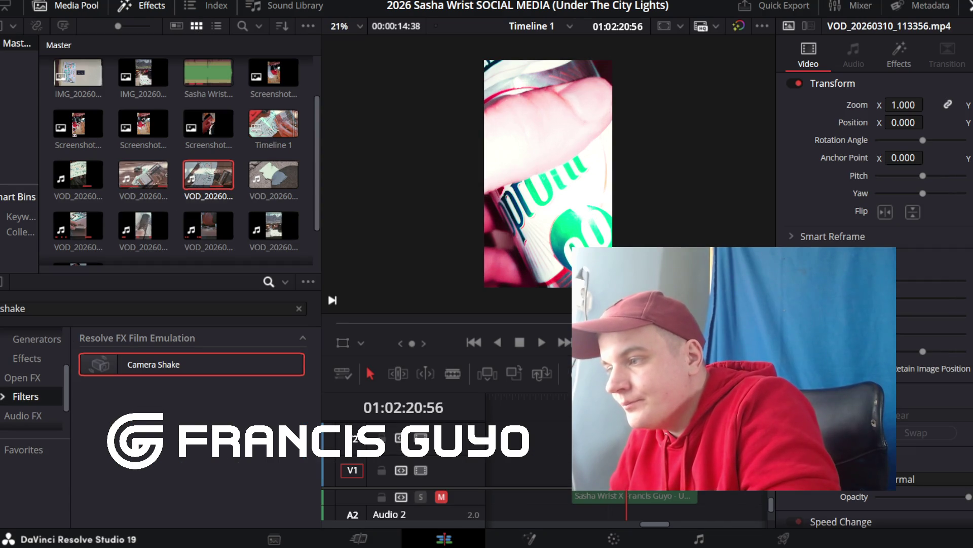
key(alt+slash)
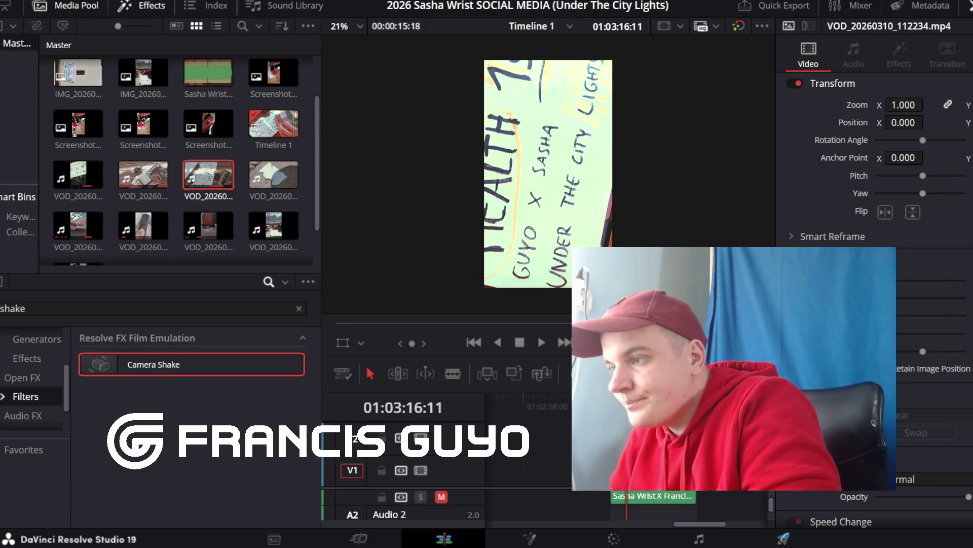
key(slash)
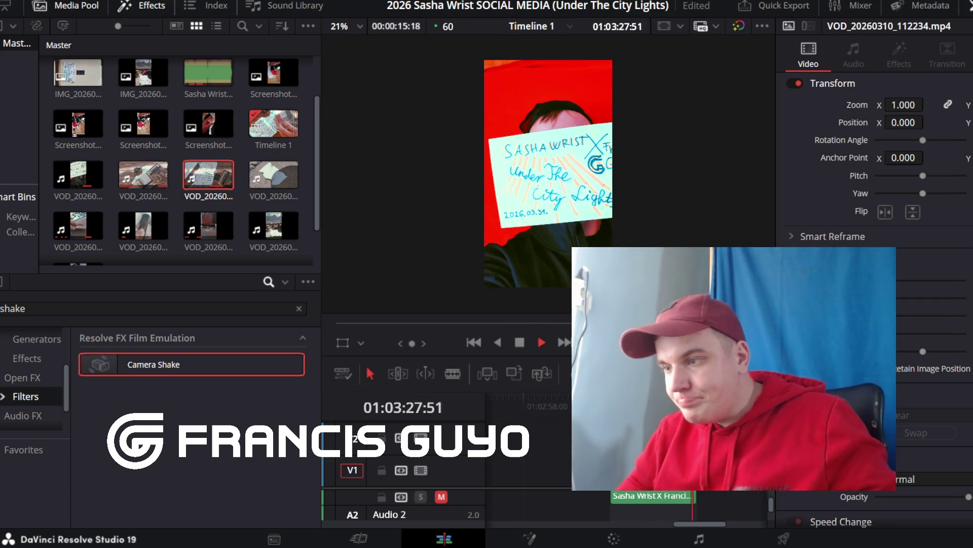
key(alt+slash)
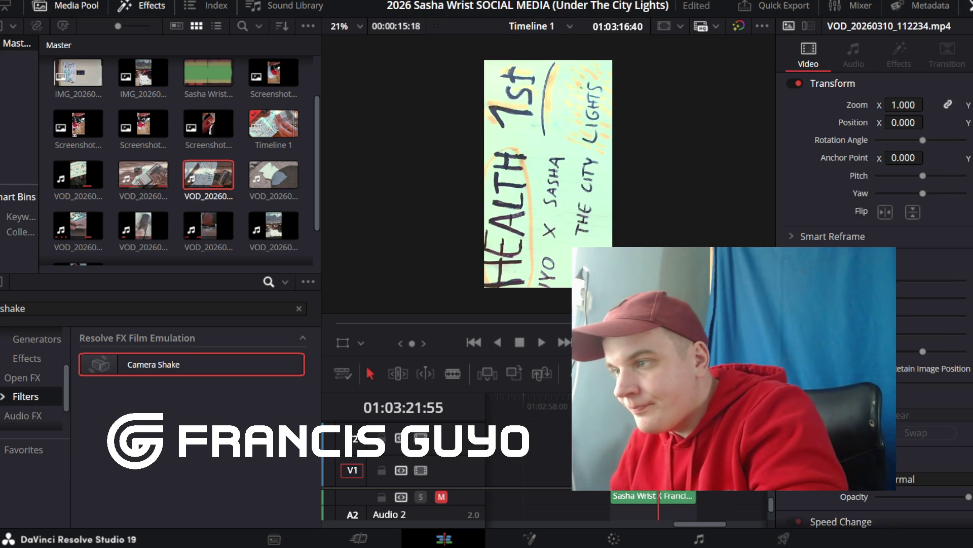
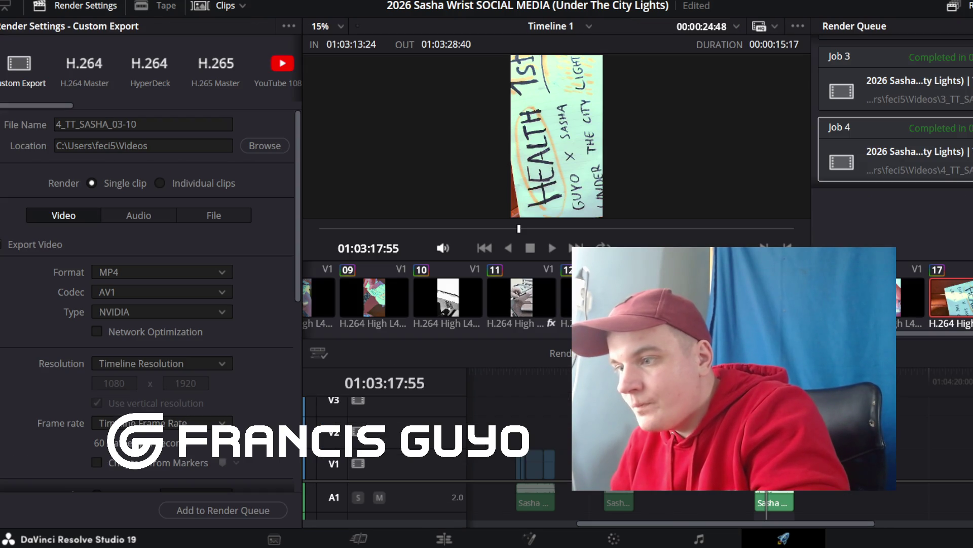
Step: After checking the Edit page, rename the output to 5_TT_SASHA_03-10 and queue it as Job 5
key(shift+4)
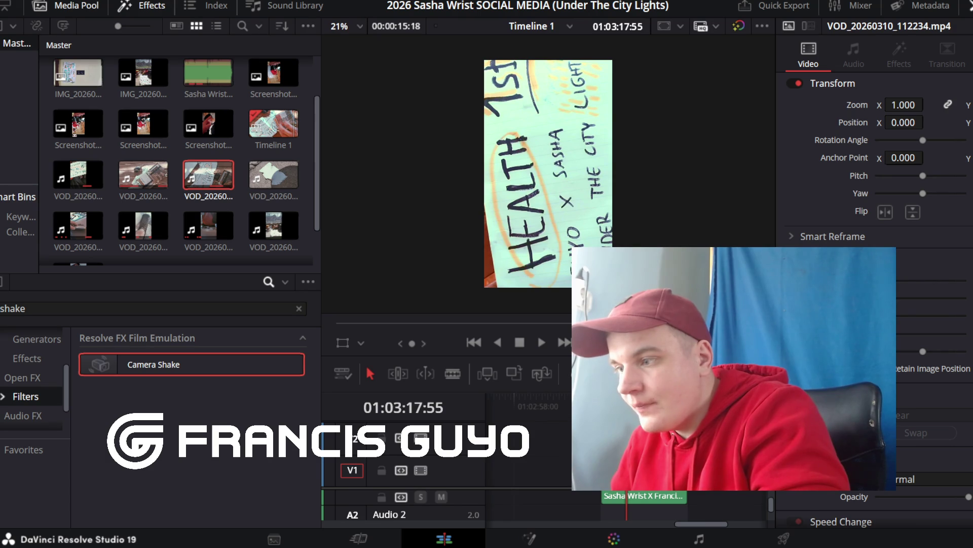
key(shift+8)
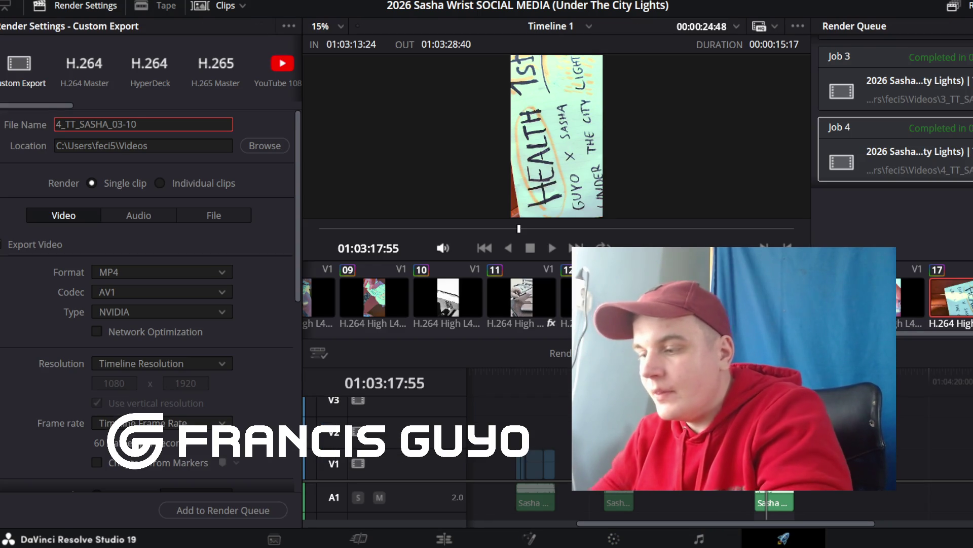
key(BackSpace)
text(5)
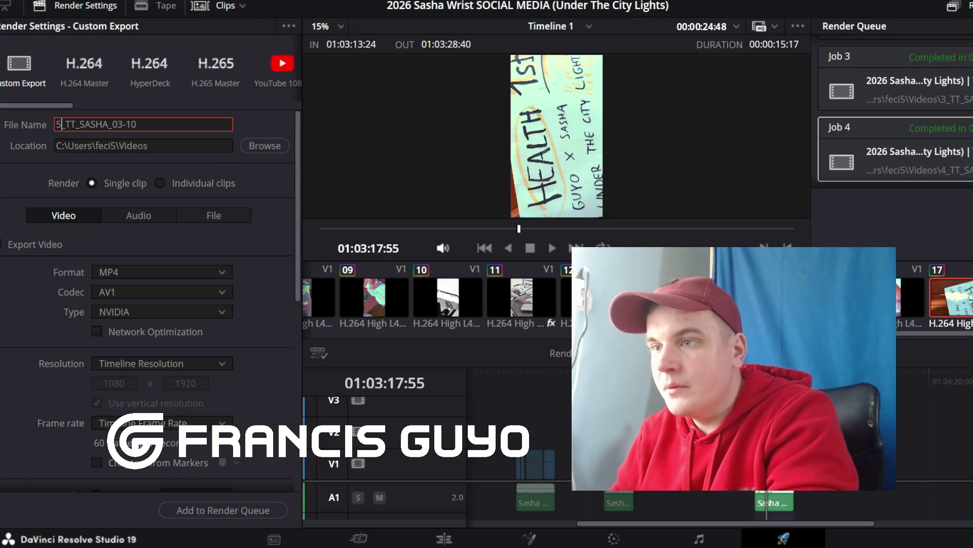
click(223, 510)
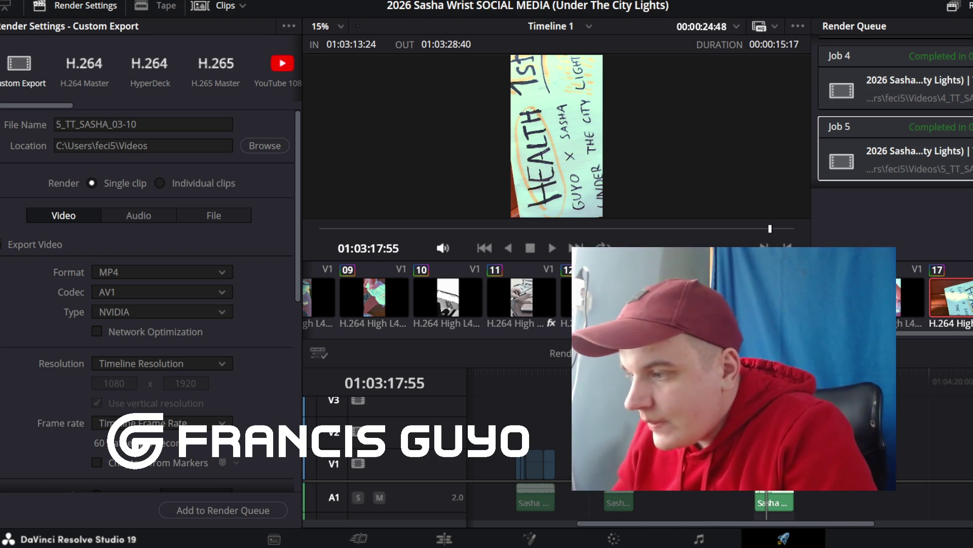
Step: Pause the SoundCloud house mix in the browser, then resume its playback
click(507, 486)
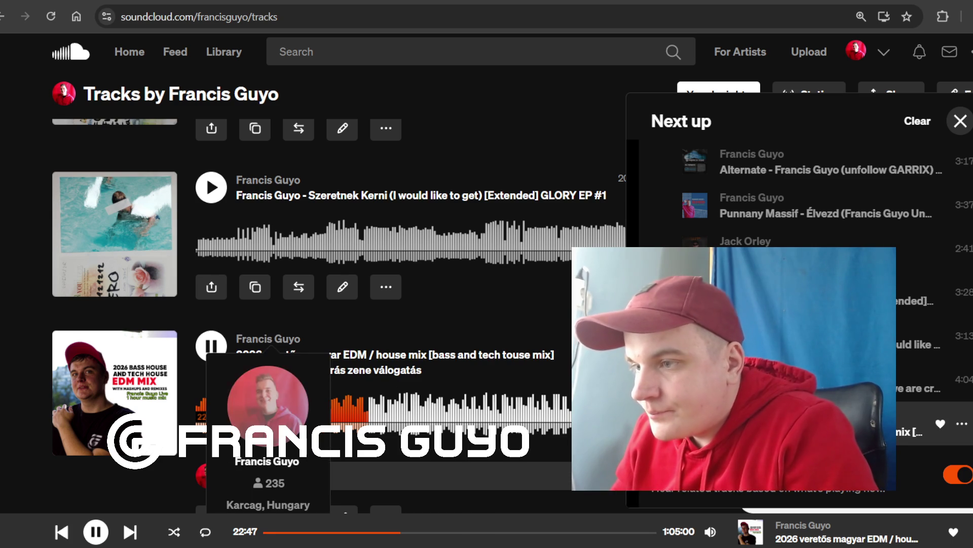
click(211, 346)
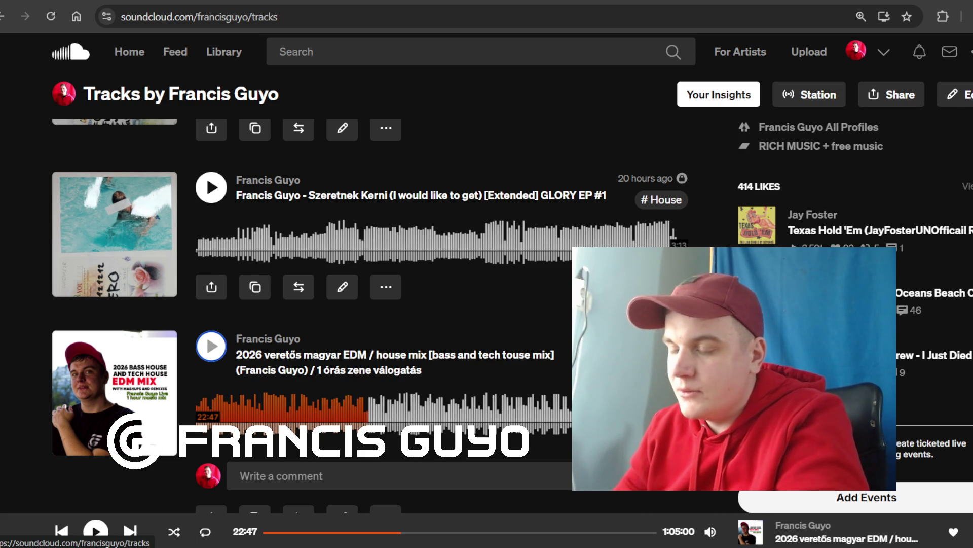
key(space)
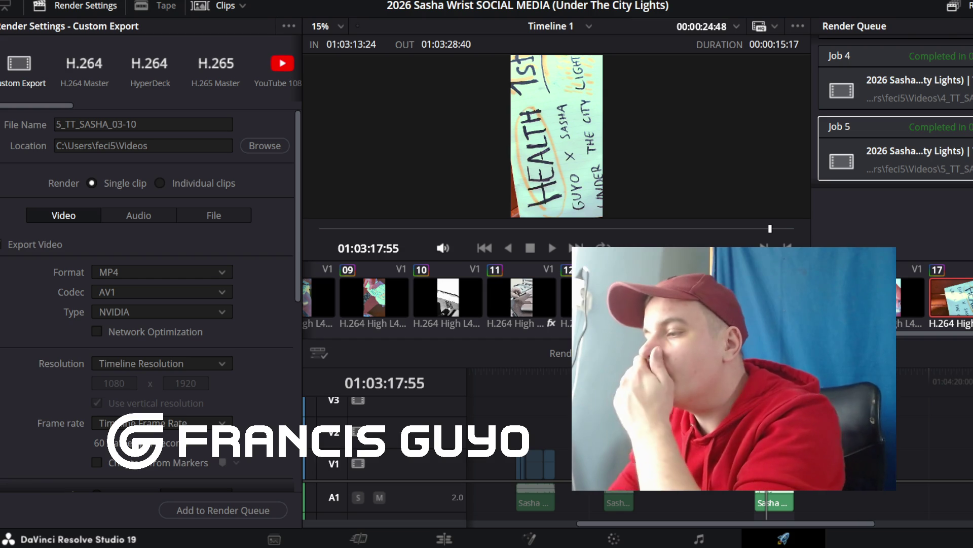
Step: Select the HEALTH clip and queue it as 4_TT_SASHA_03-10, confirming the replacement of the old file
click(618, 502)
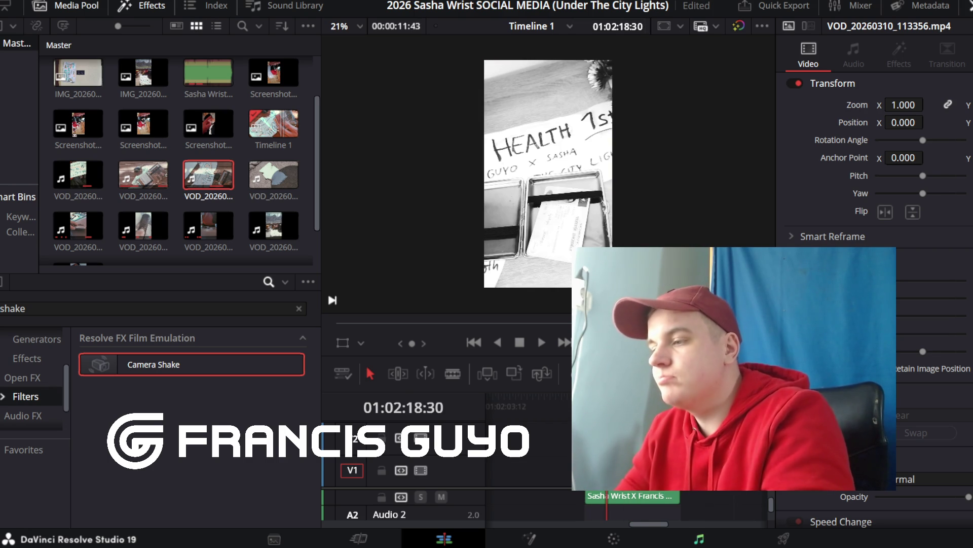
key(shift+8)
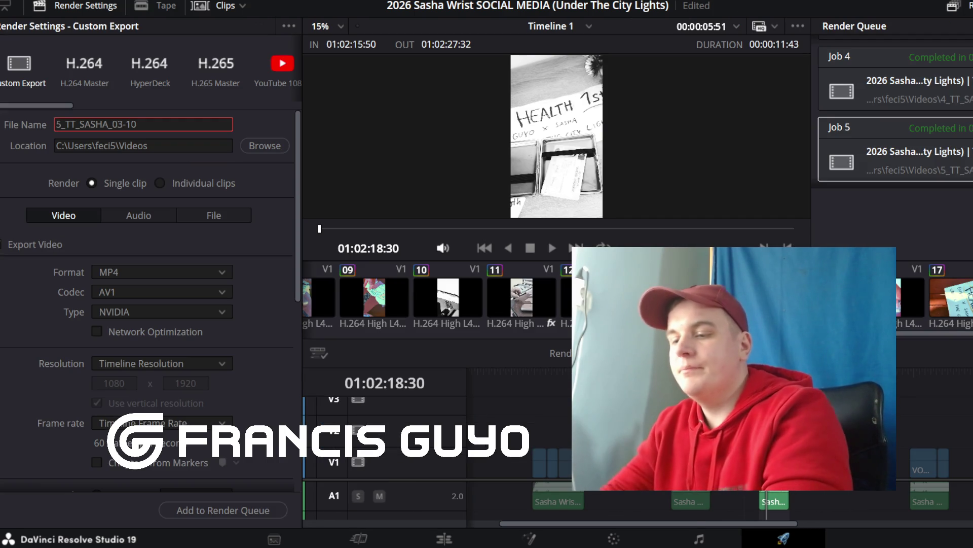
key(BackSpace)
text(4)
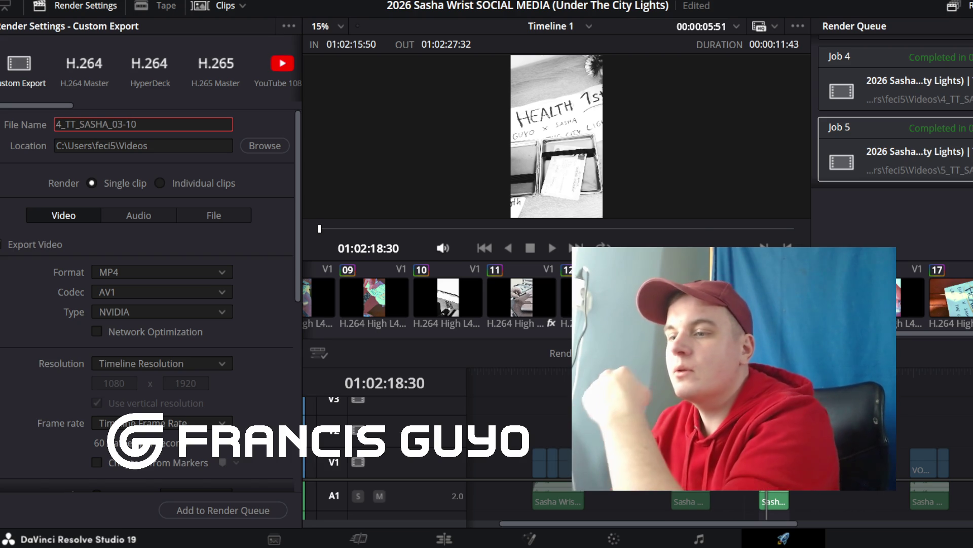
click(223, 510)
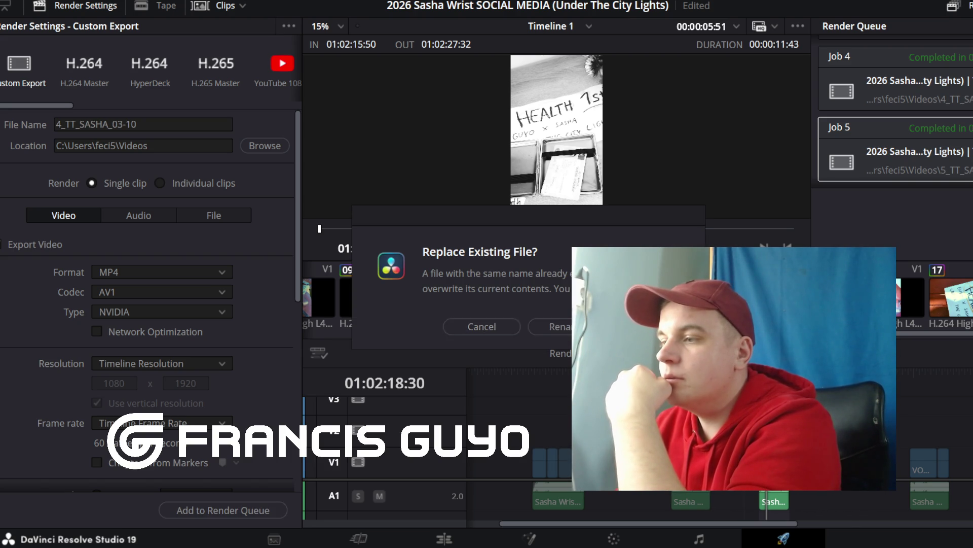
key(Return)
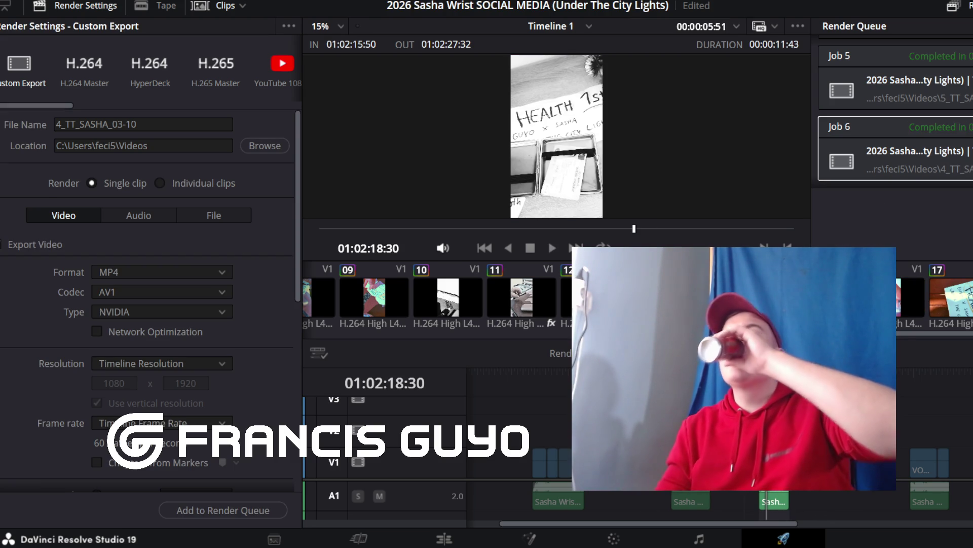
Step: Drag the render In point earlier and check the clip boundaries on the Edit page
click(778, 372)
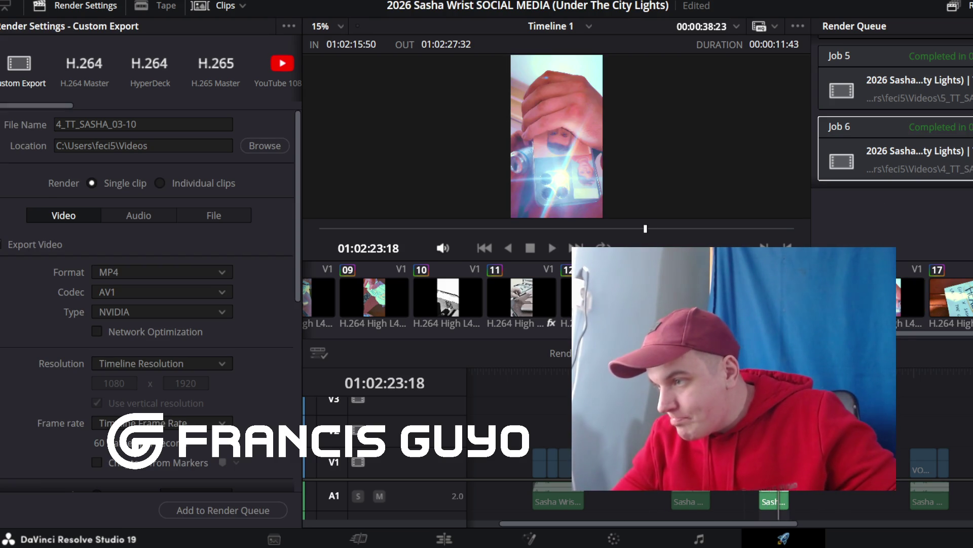
drag(760, 371, 676, 371)
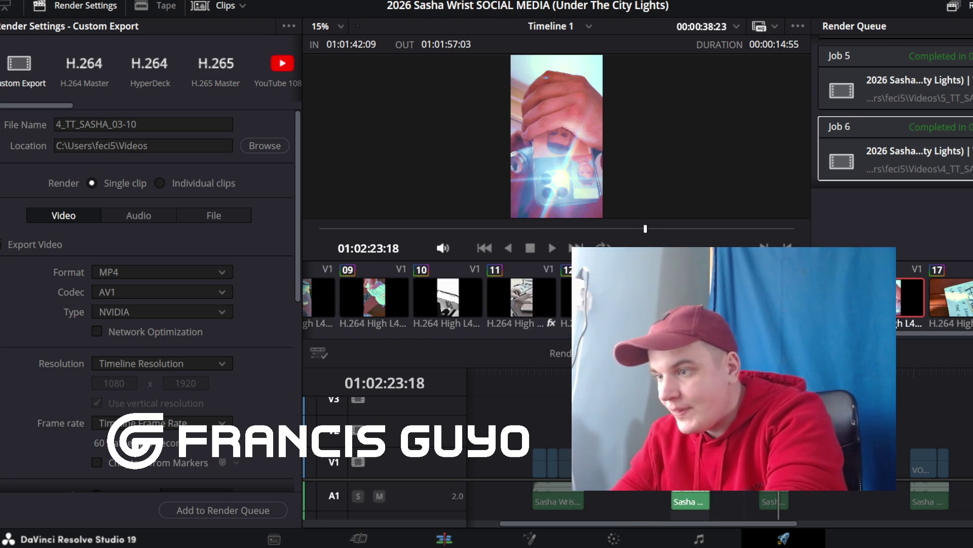
key(shift+4)
key(Up)
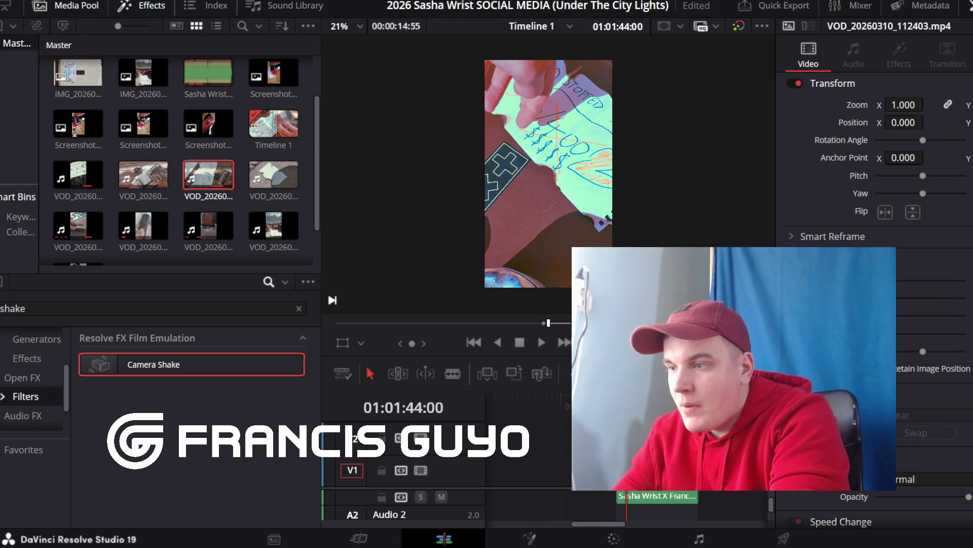
key(Down)
key(j)
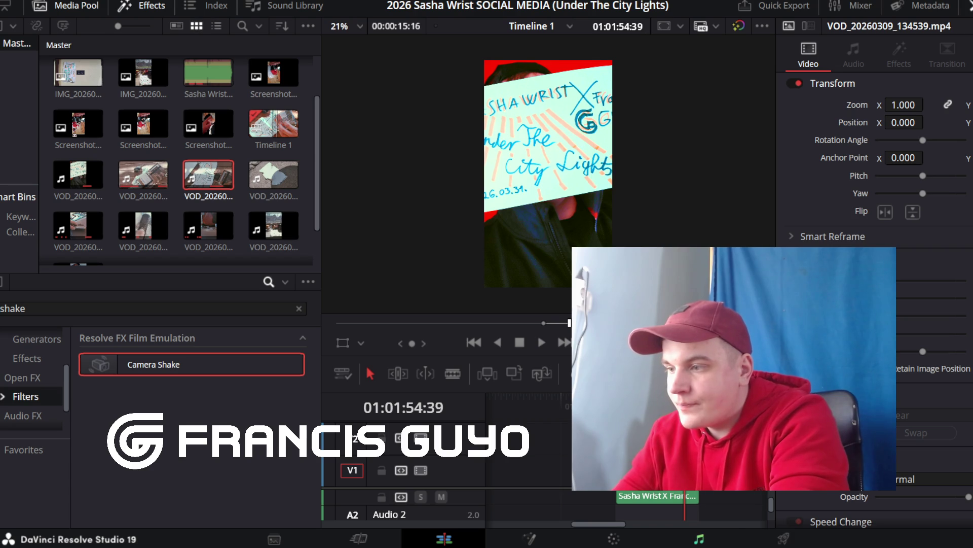
Step: Queue the range as 3_TT_SASHA_03-10, confirm overwriting the old file, then return to Edit
key(shift+8)
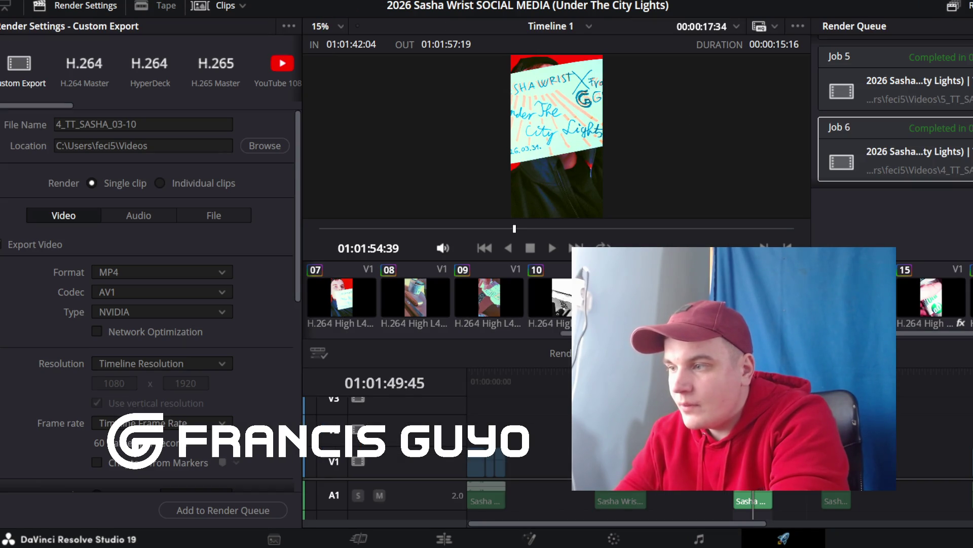
key(Up)
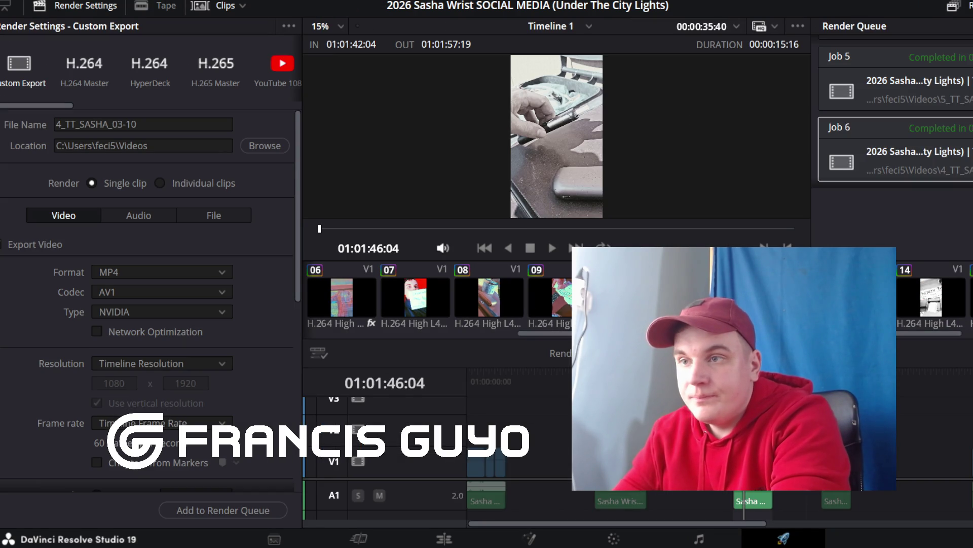
click(61, 124)
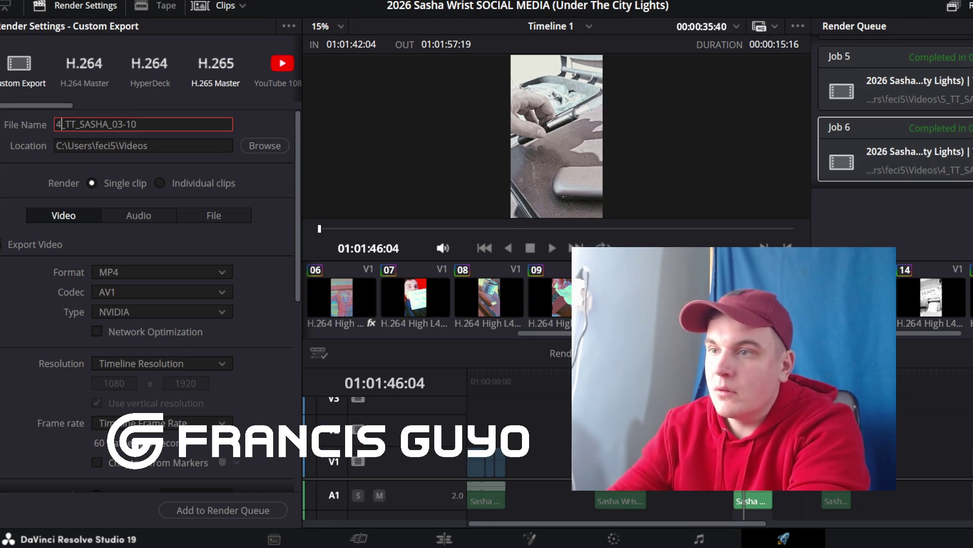
key(BackSpace)
text(3)
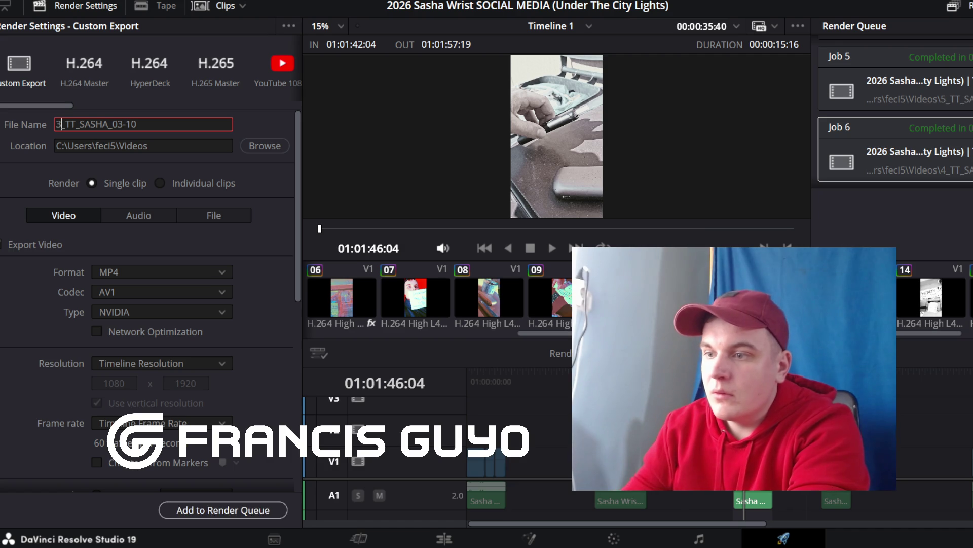
click(223, 510)
key(Return)
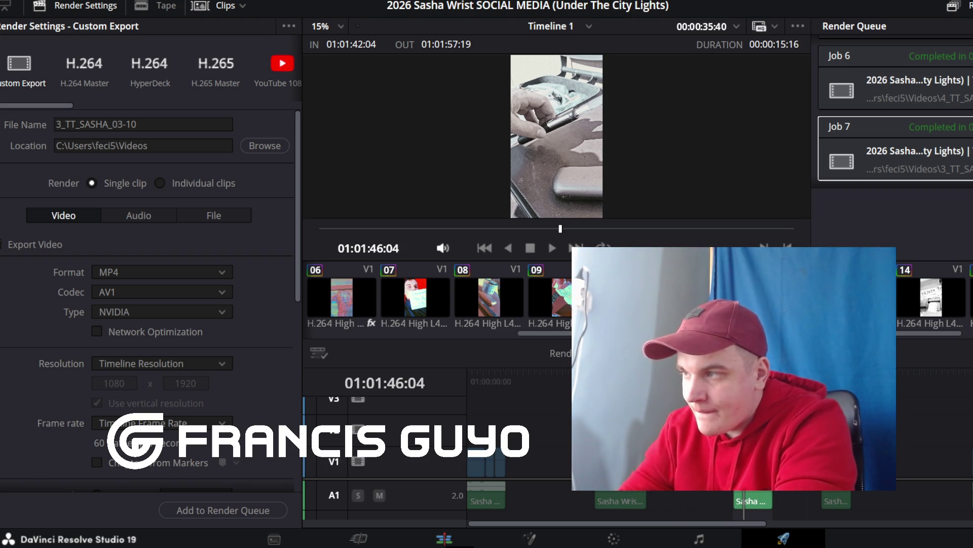
click(444, 539)
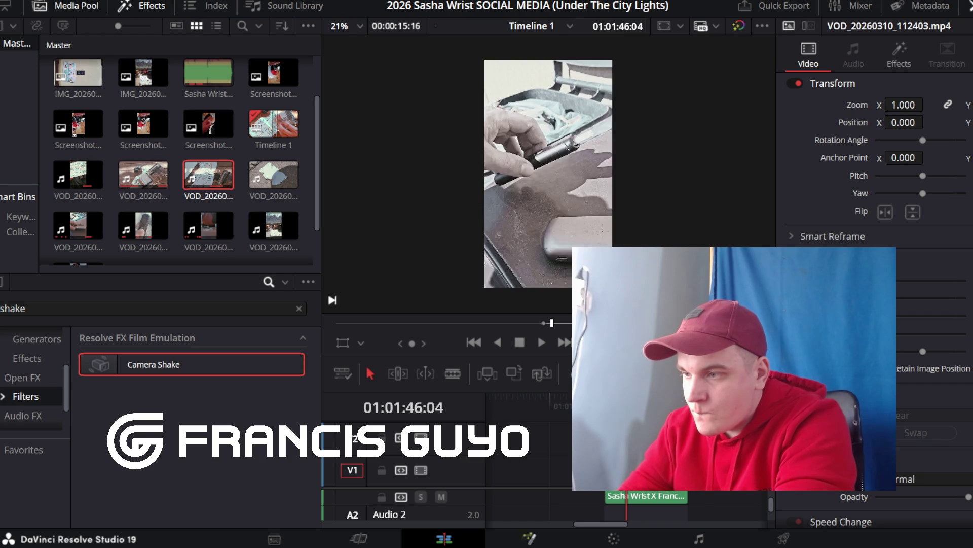
Step: On the Deliver page, park the playhead on the sign frame and load the H.264 Master preset
key(shift+z)
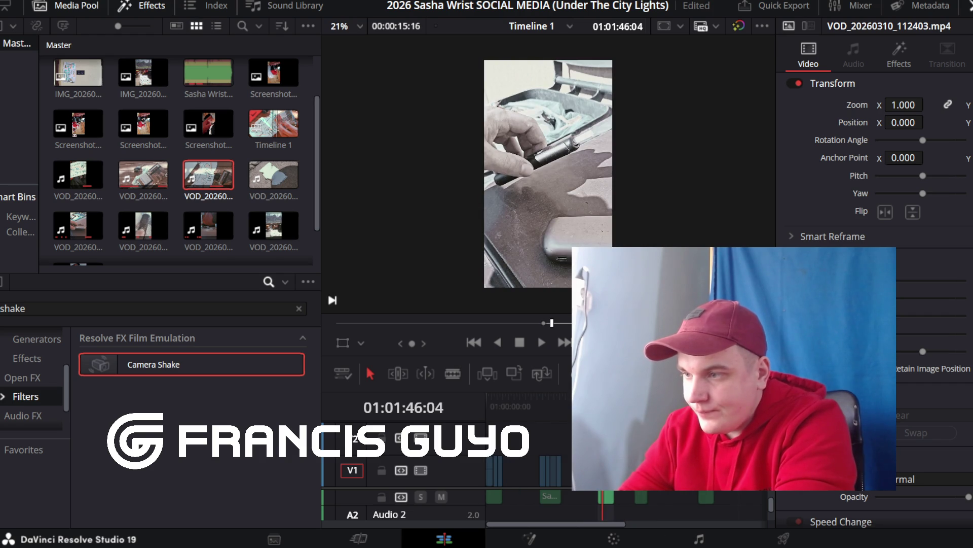
key(shift+z)
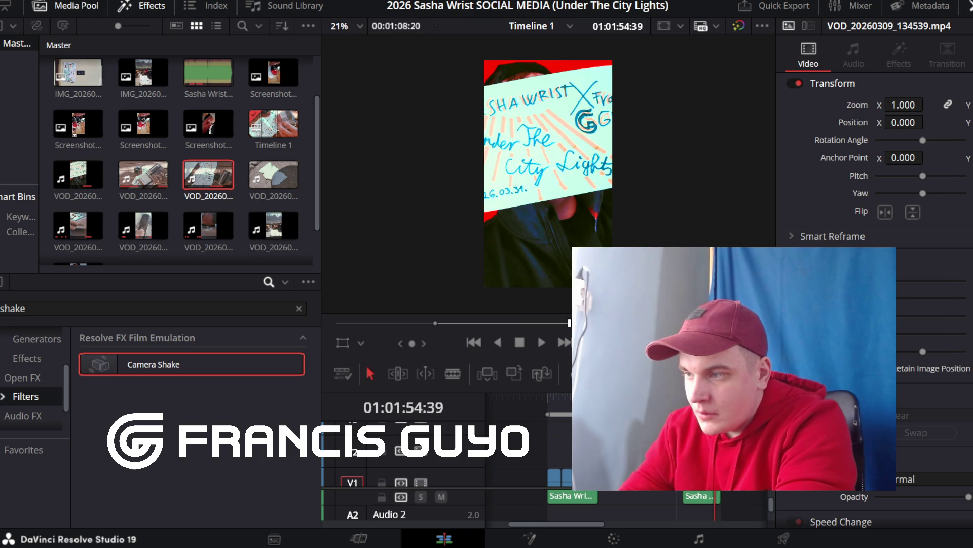
click(632, 398)
click(784, 539)
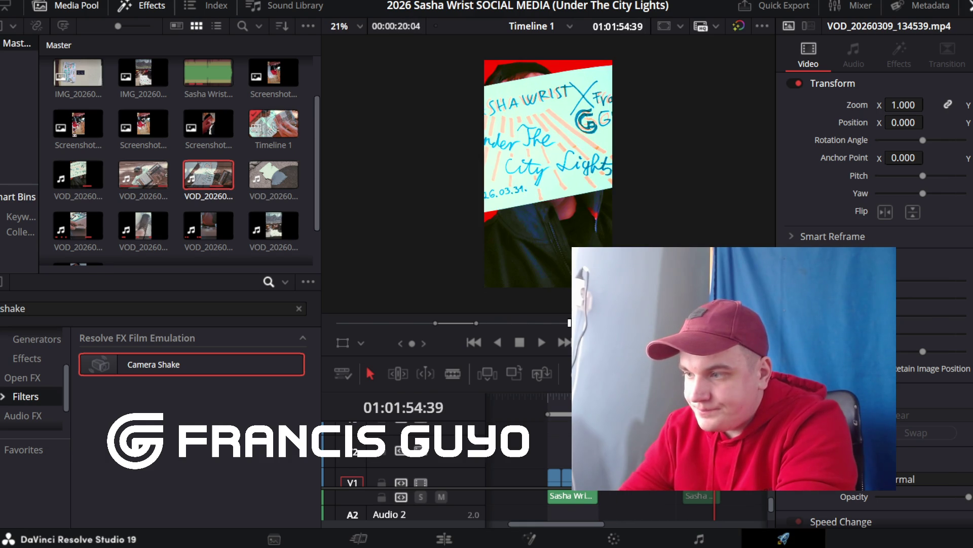
click(547, 373)
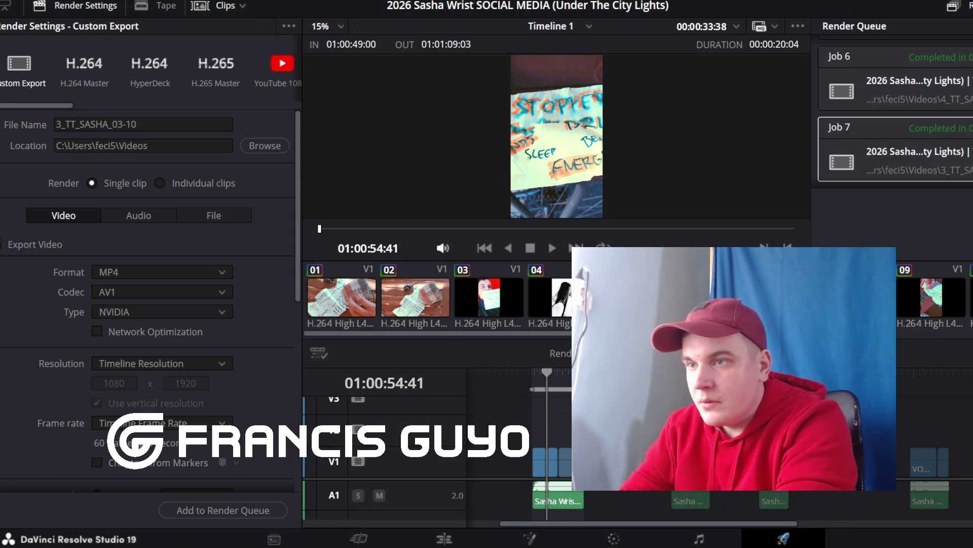
click(84, 68)
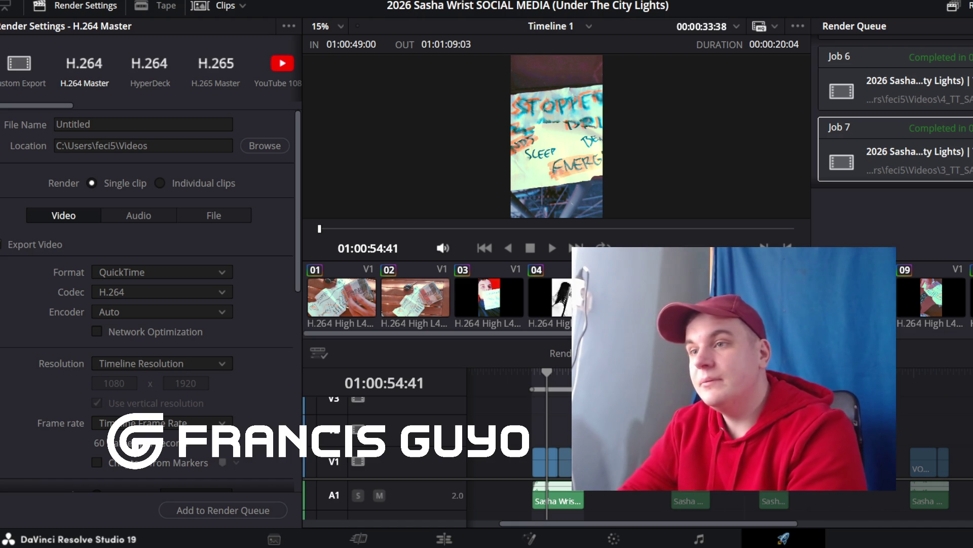
Step: Set the output to 2_TT_SASHA_03-10 in Videos, confirming replacement of the existing file
double_click(73, 124)
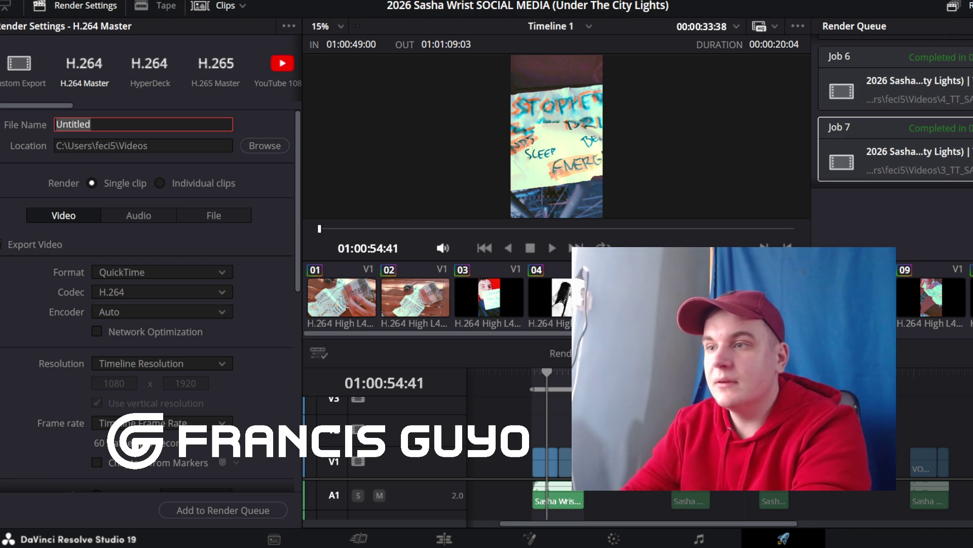
click(265, 145)
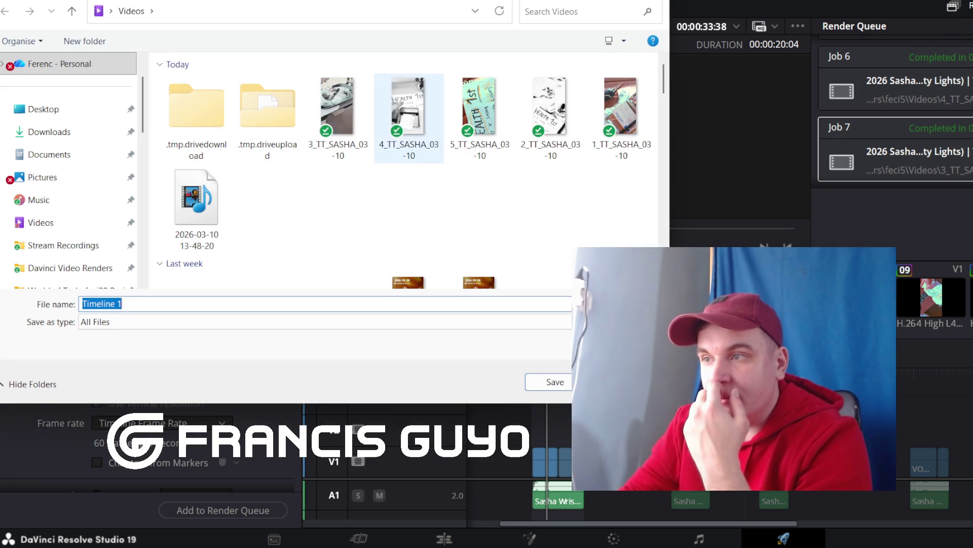
click(550, 111)
click(555, 382)
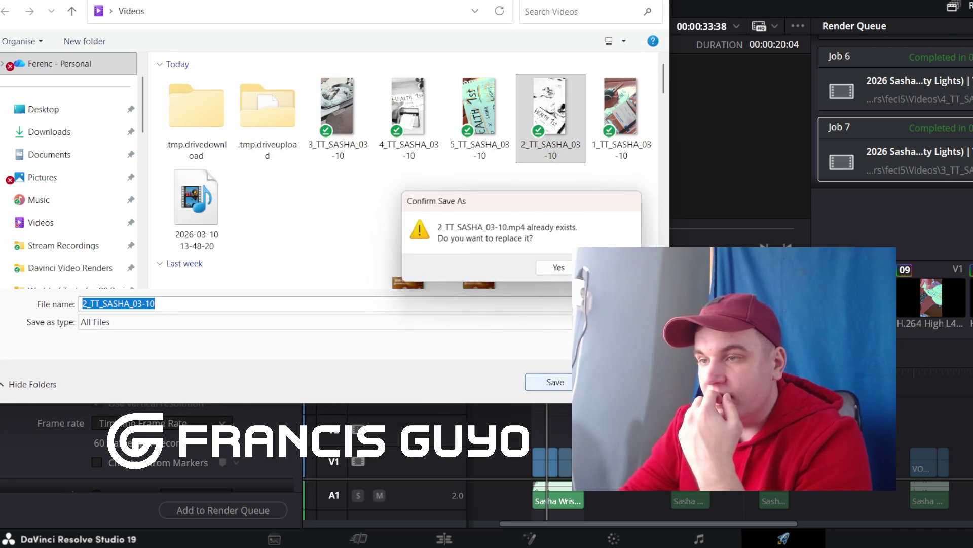
click(558, 268)
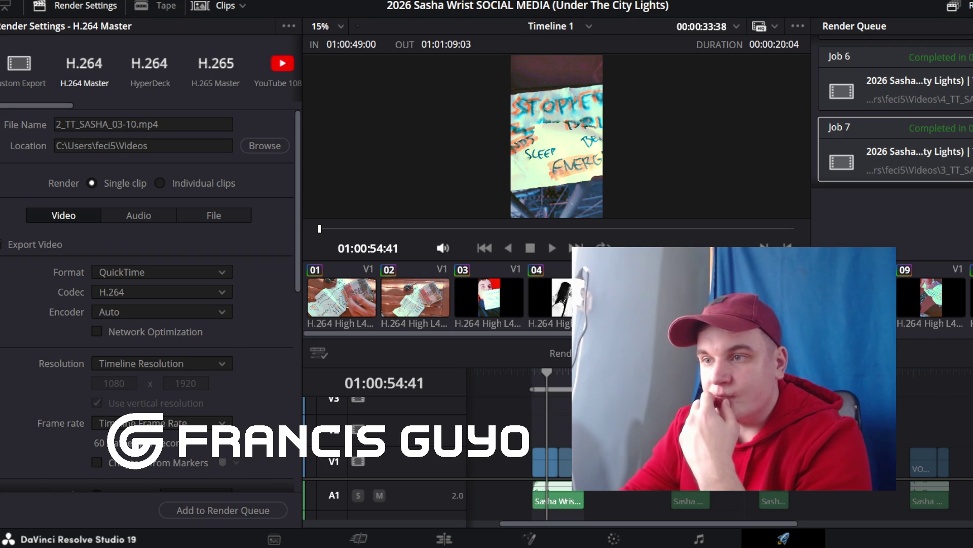
Step: Set the format to MP4, keep the timeline resolution, and set the audio sample rate to 44100 Hz
click(162, 271)
click(162, 272)
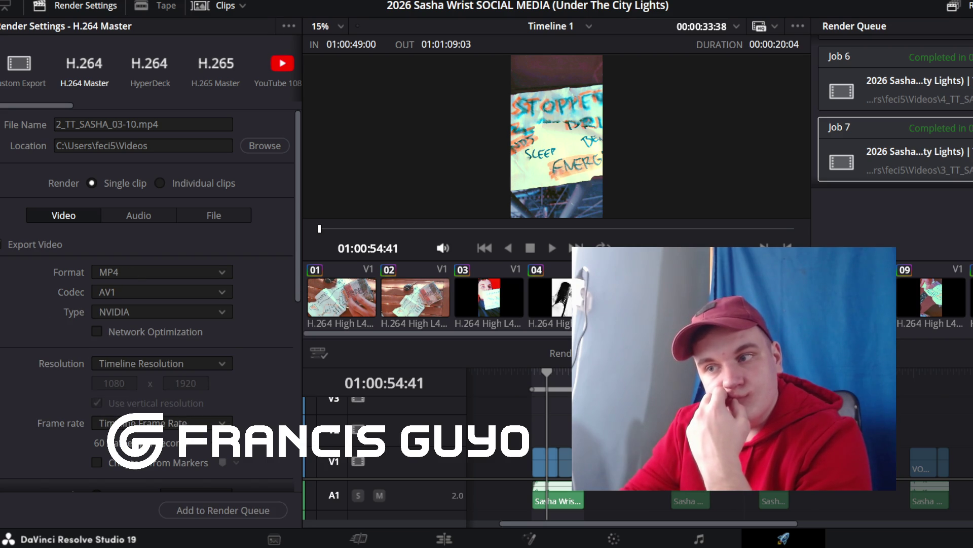
click(161, 363)
click(161, 363)
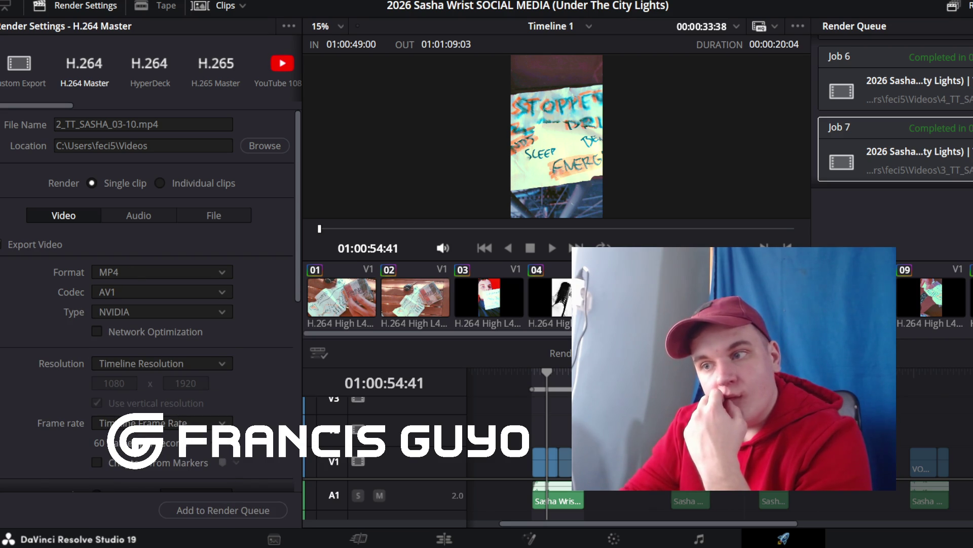
click(139, 215)
click(64, 215)
click(139, 214)
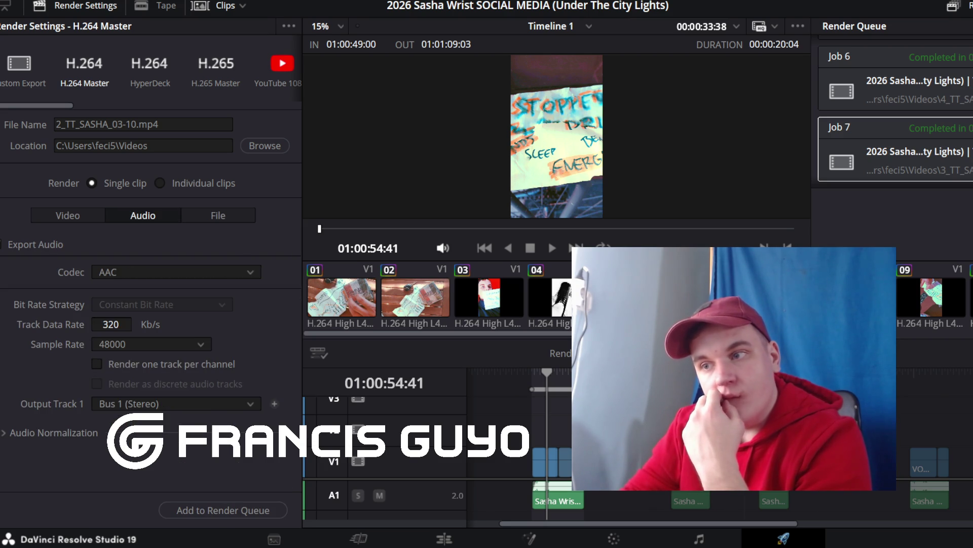
click(151, 344)
click(111, 379)
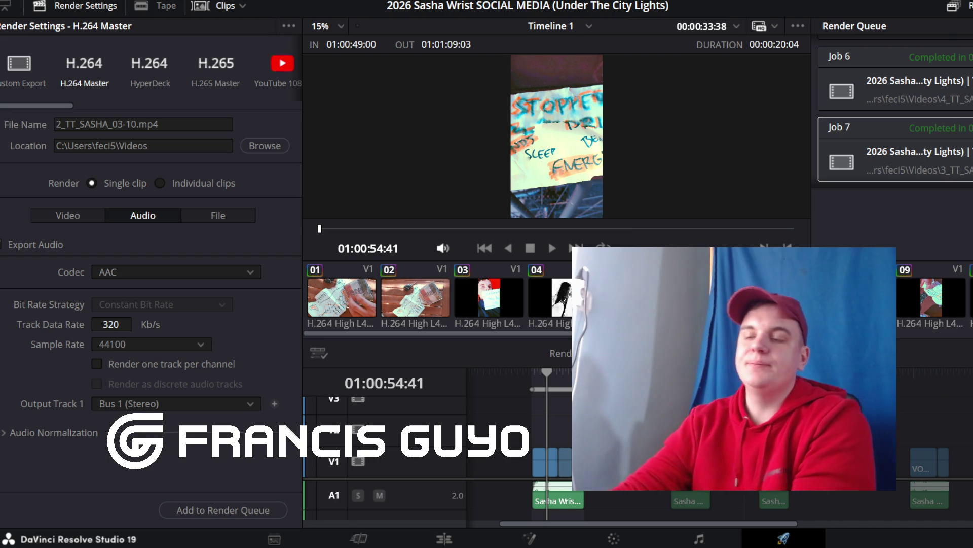
click(151, 344)
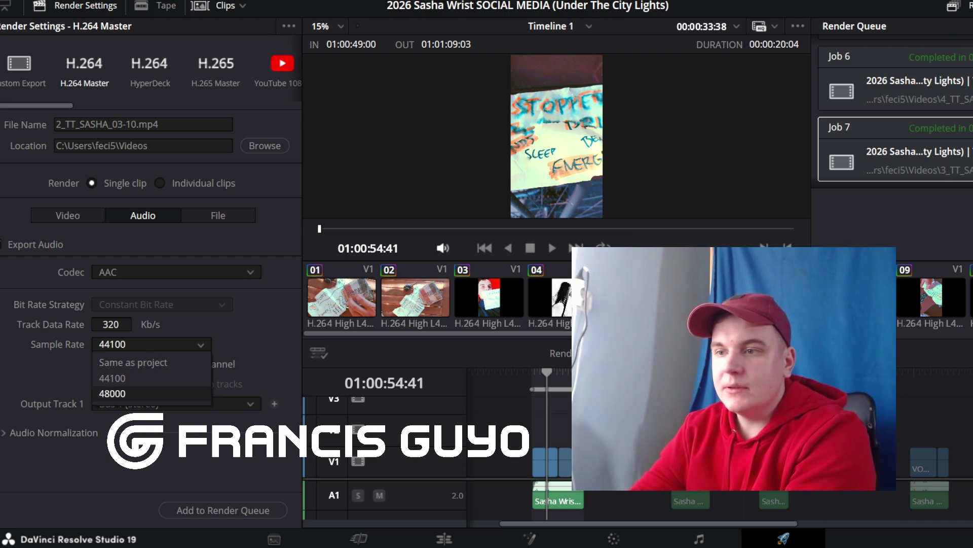
click(111, 378)
click(68, 215)
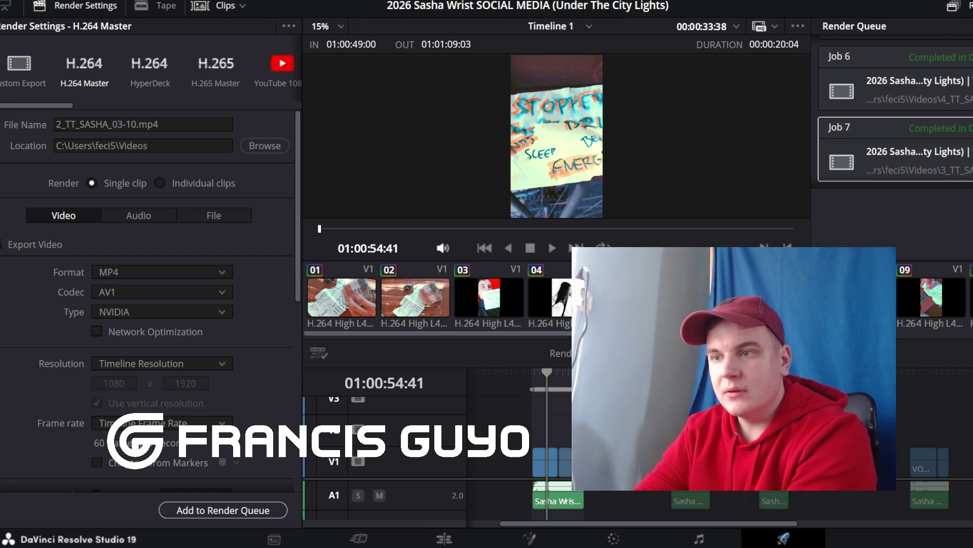
Step: Queue and render Job 8, mark the next clip as the render range, then return to Edit
click(223, 509)
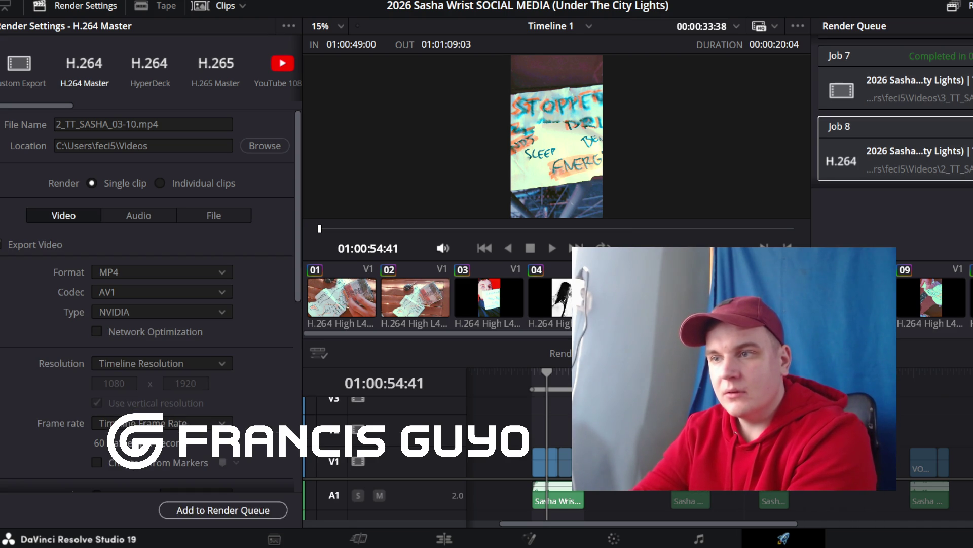
click(943, 239)
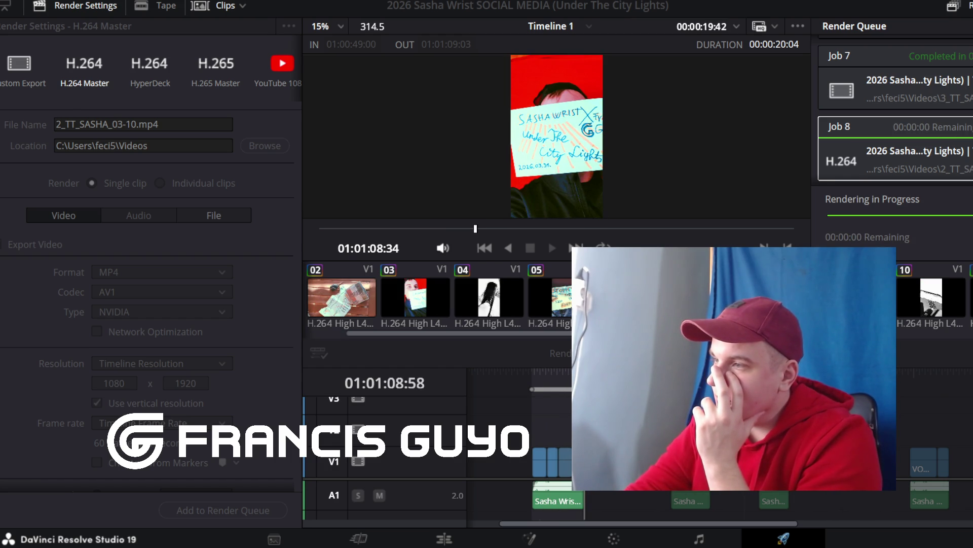
key(shift+z)
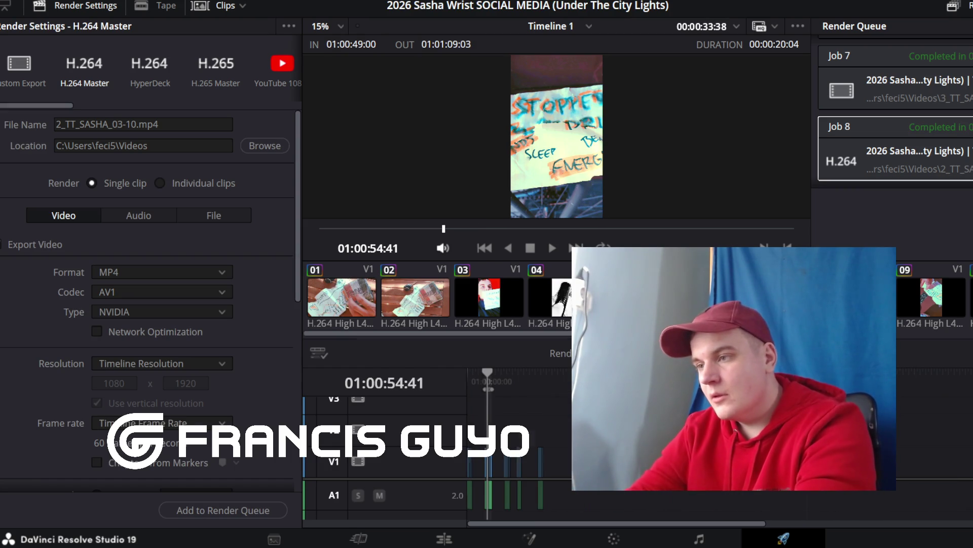
key(shift+z)
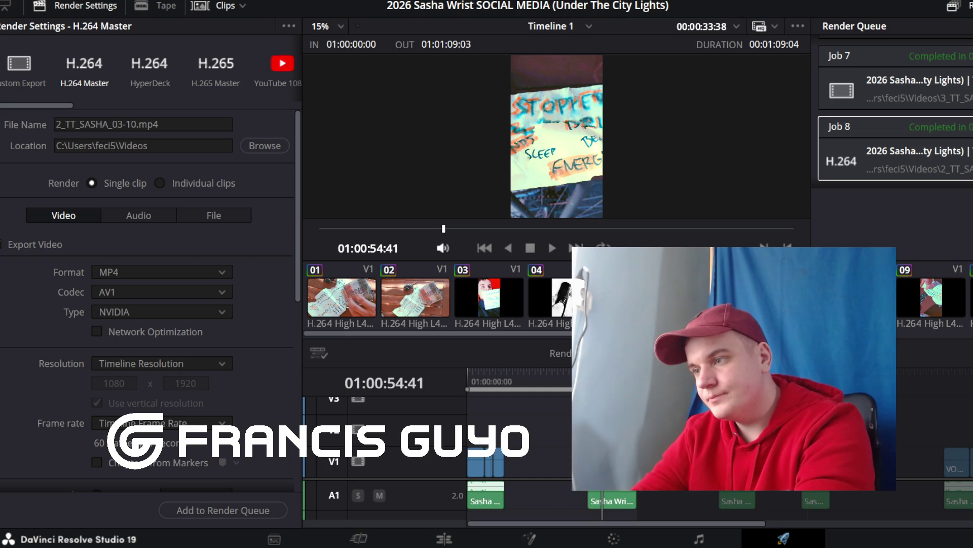
key(x)
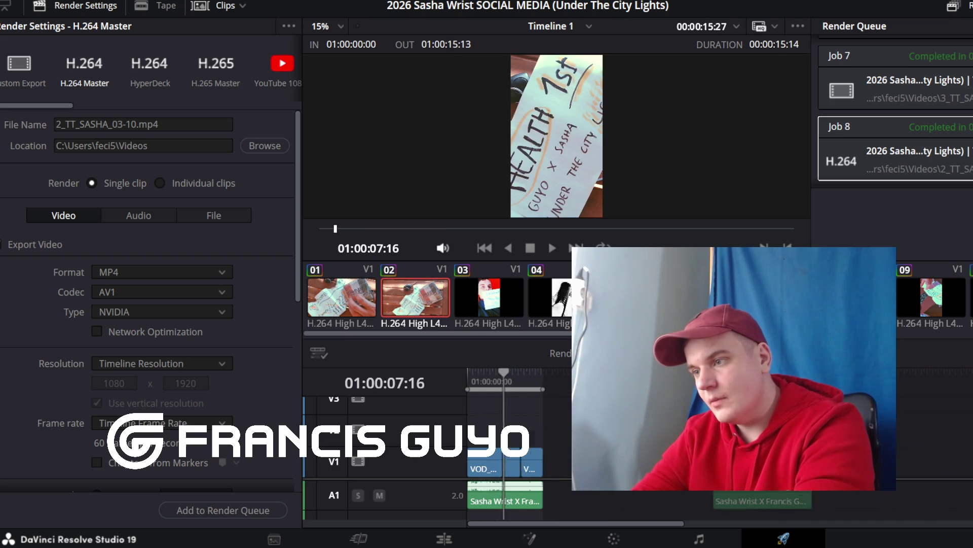
key(shift+z)
key(o)
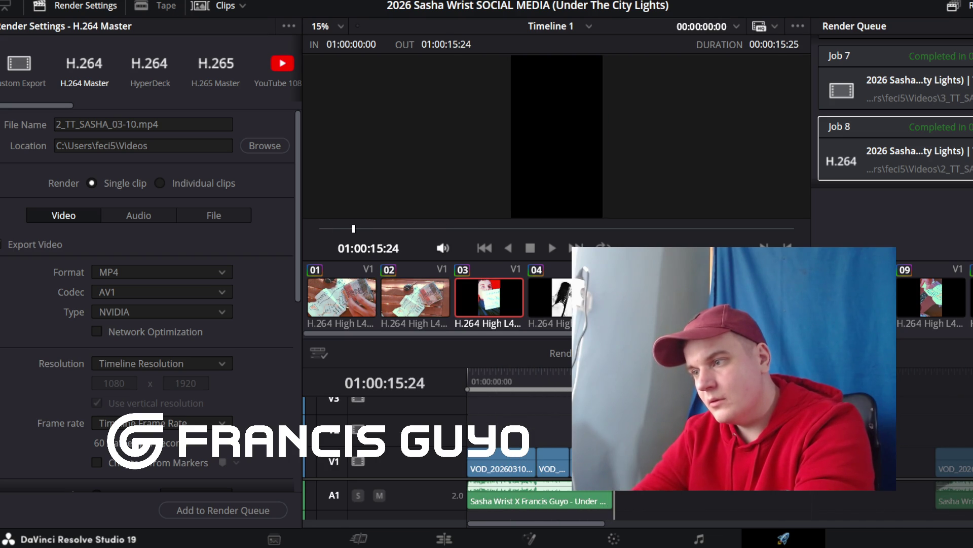
click(444, 539)
key(ctrl+equal)
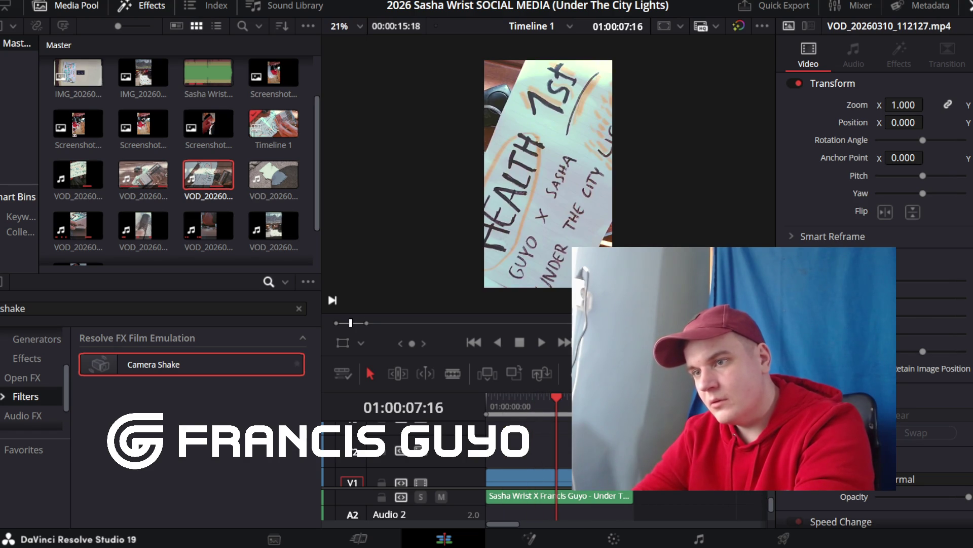
key(Down)
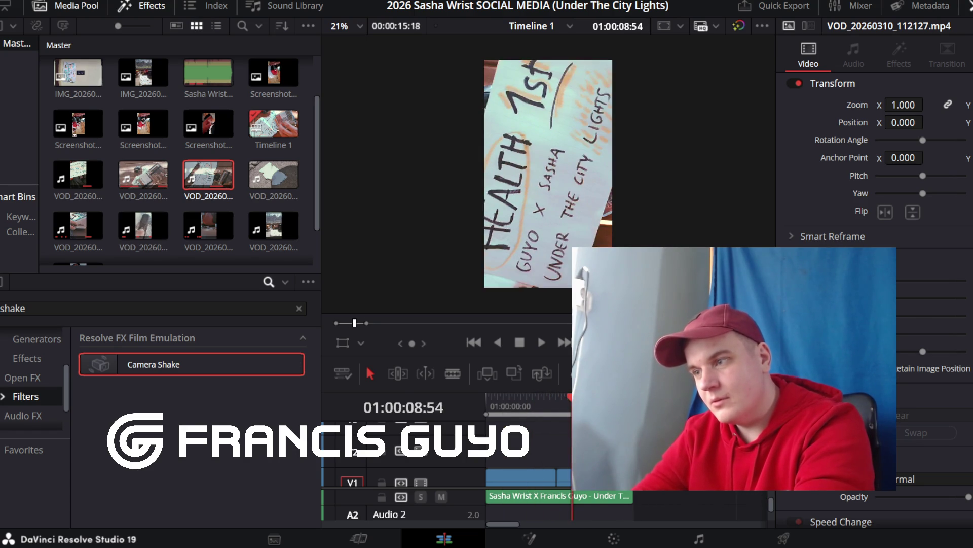
key(Down)
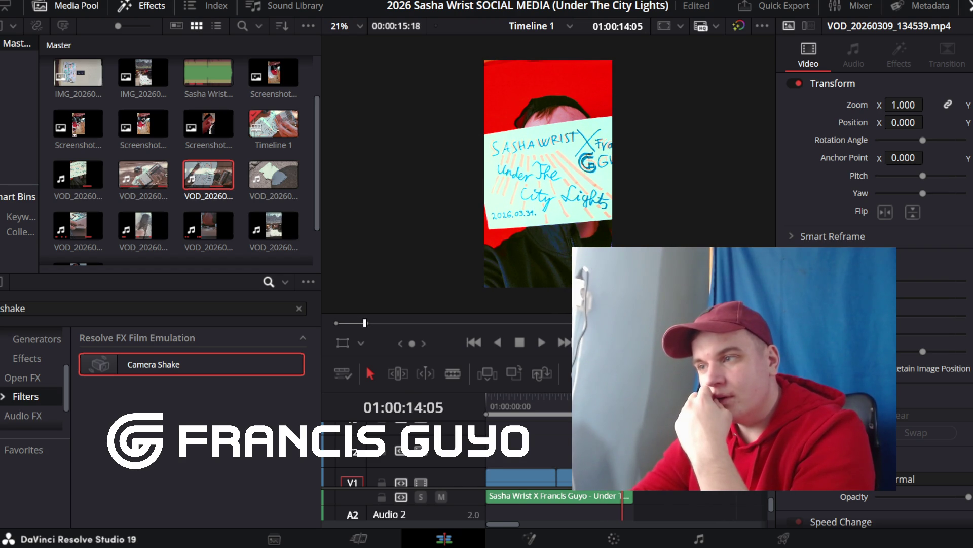
key(space)
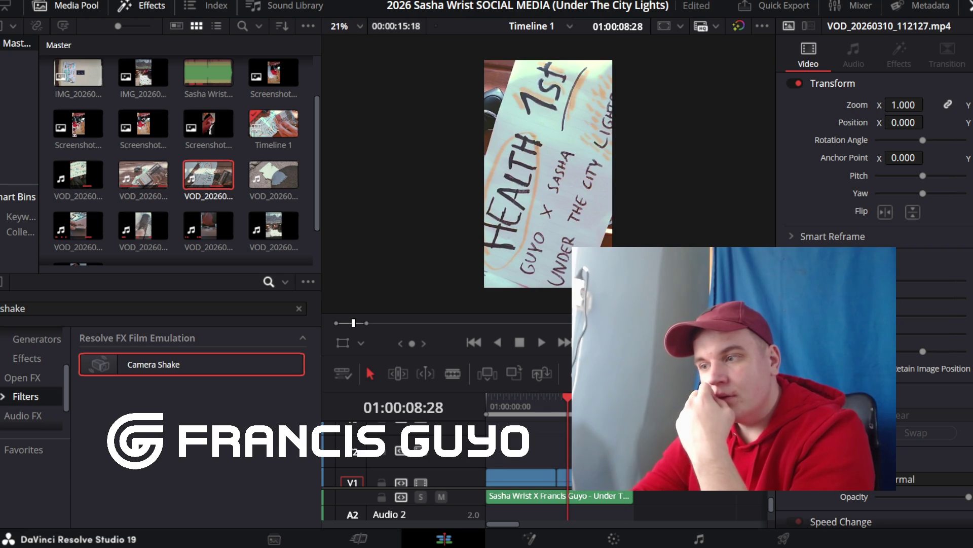
key(shift+8)
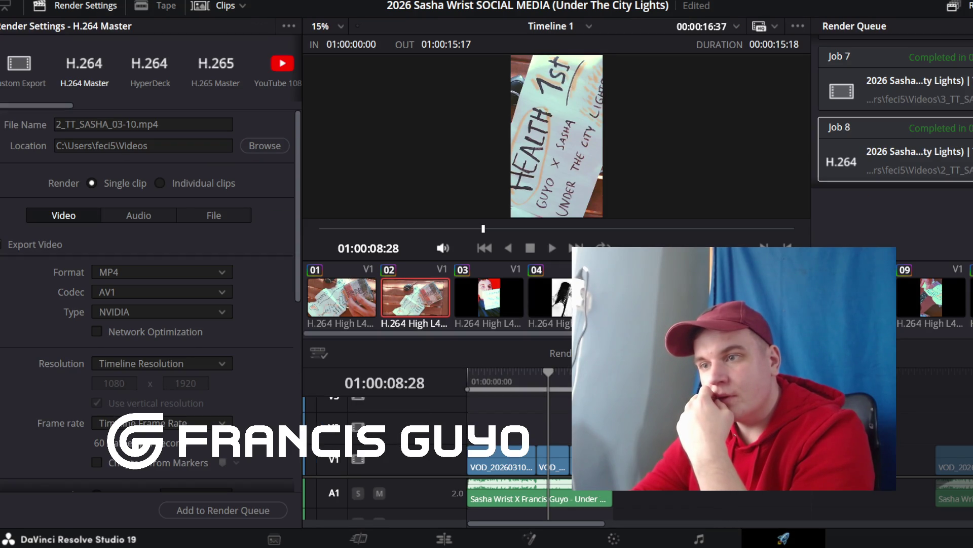
Step: Rename the output to 1_TT_SASHA_03-10, queue Job 9 overwriting the old file, and select clip 02
click(139, 215)
click(67, 215)
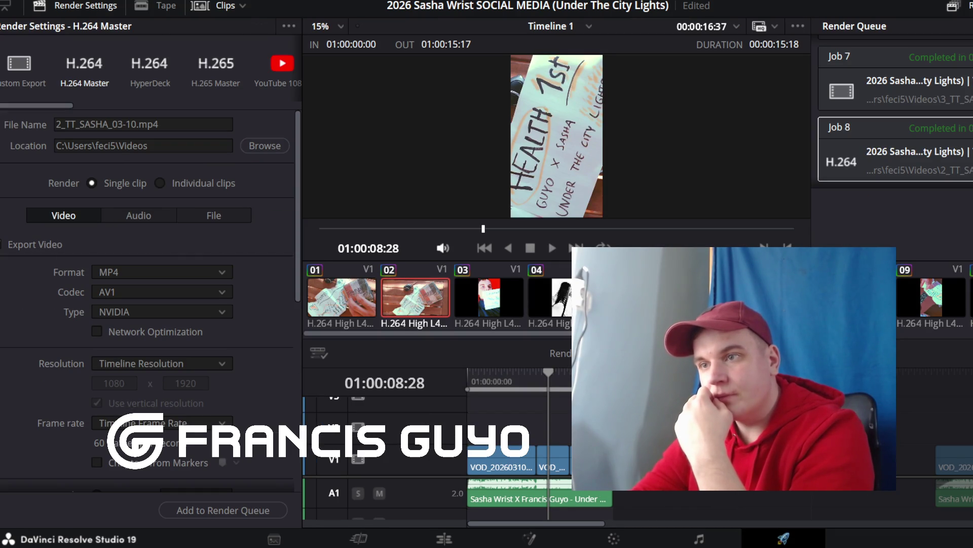
click(59, 124)
key(BackSpace)
text(1)
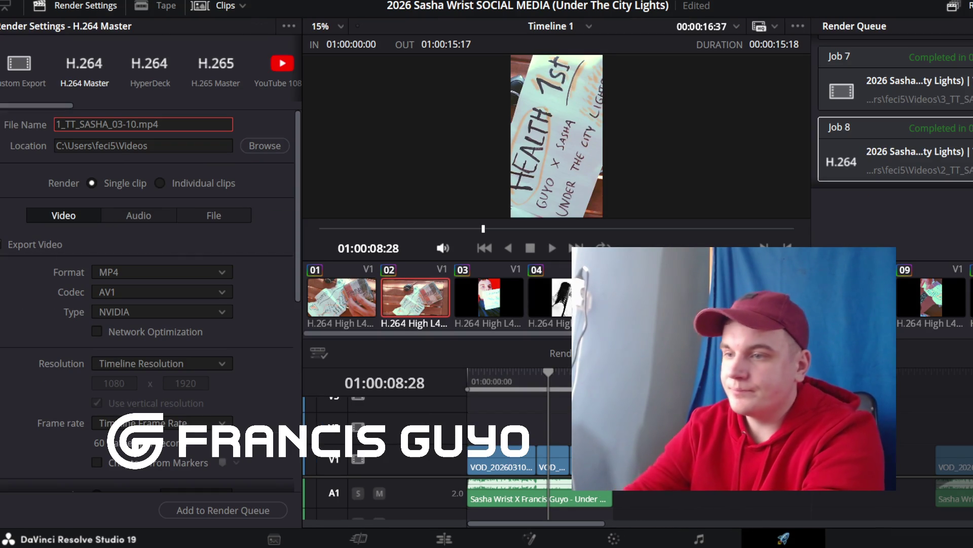
click(223, 510)
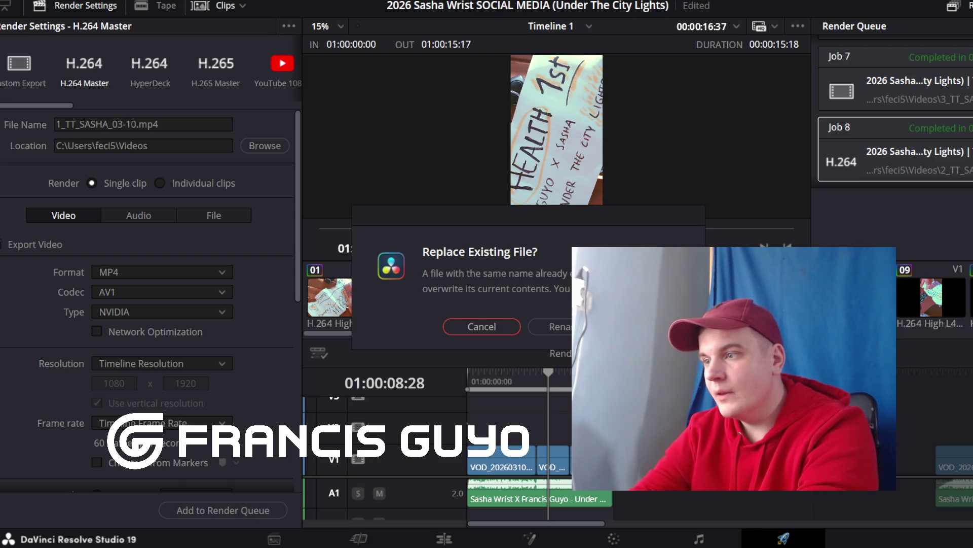
click(653, 326)
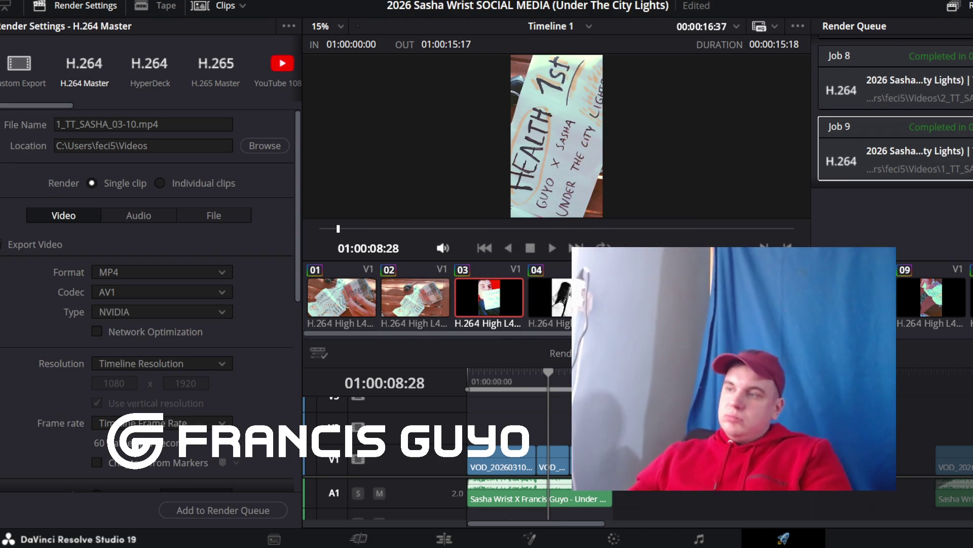
click(416, 297)
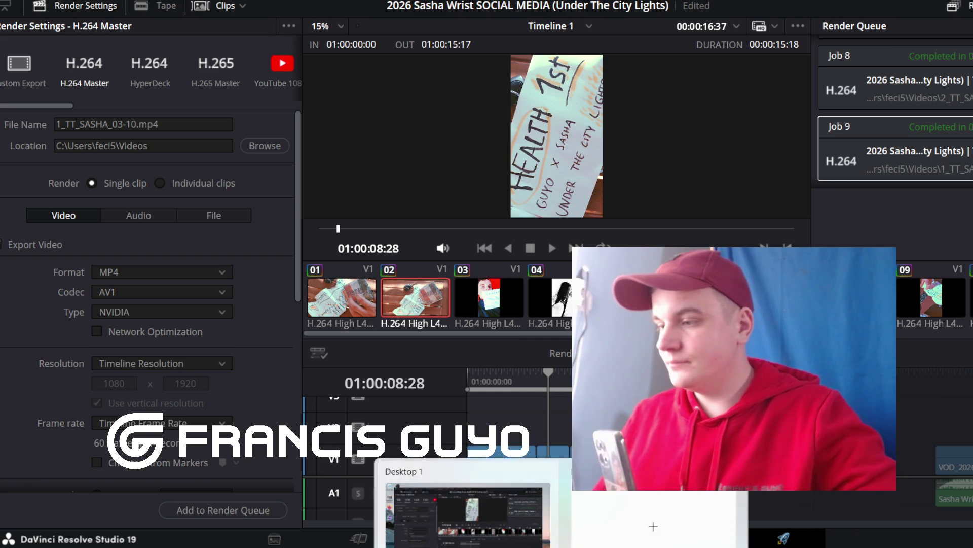
Step: Switch to the SoundCloud tracks page, pause the EDM mix, and scroll back to the top
mouse_move(624, 540)
click(700, 522)
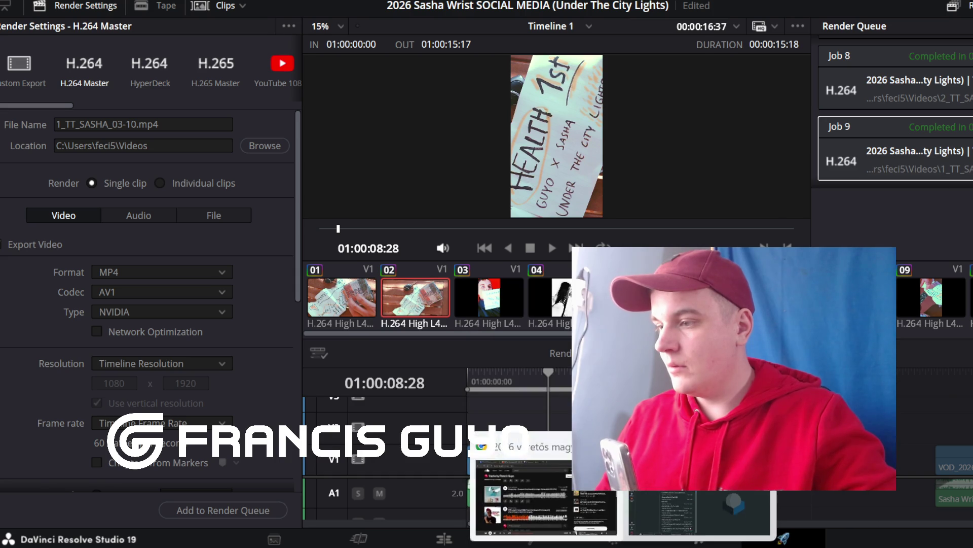
click(558, 487)
click(211, 346)
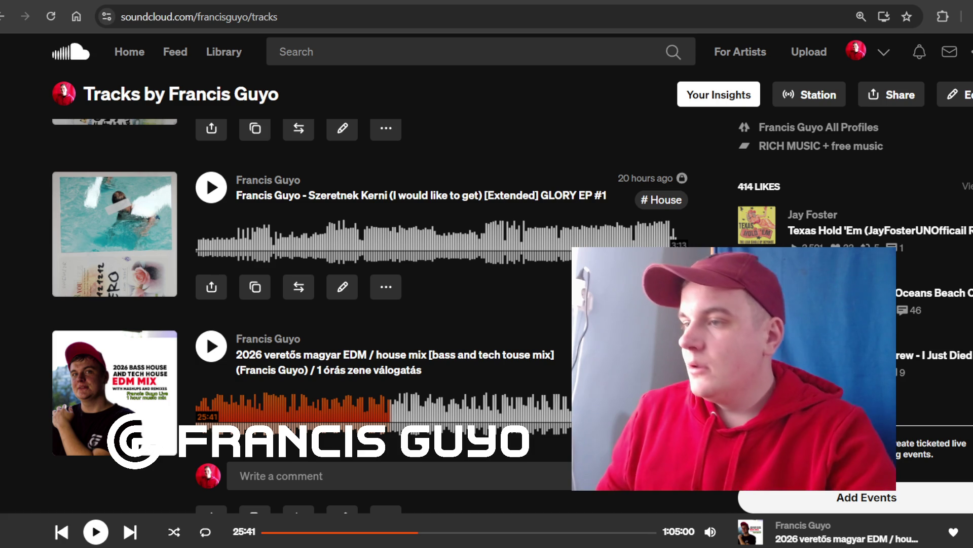
scroll(206, 176, up, 5)
scroll(206, 175, up, 5)
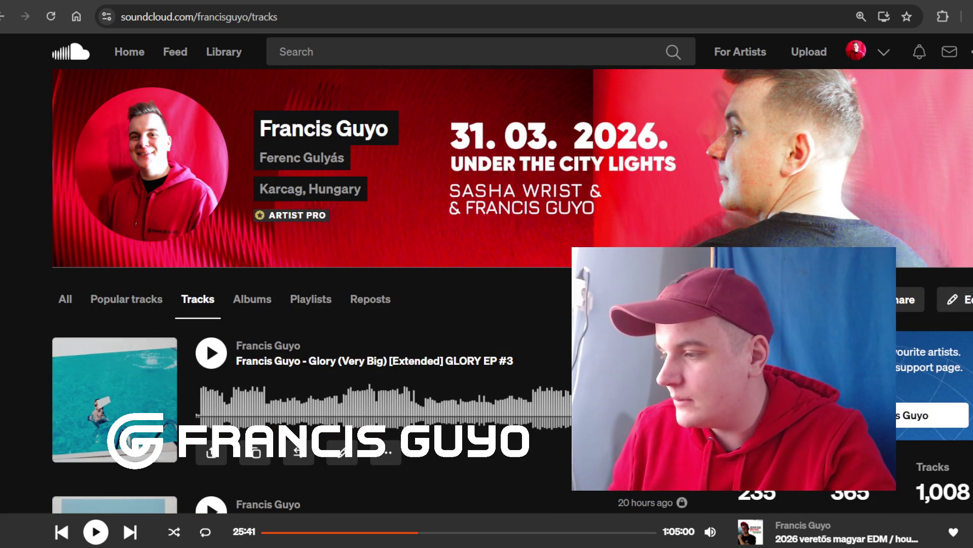
mouse_move(592, 545)
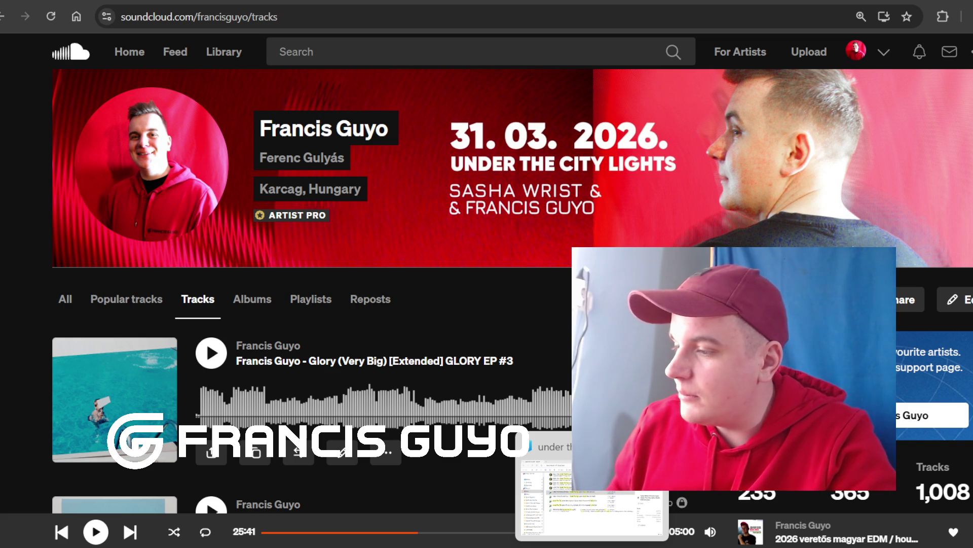
mouse_move(622, 545)
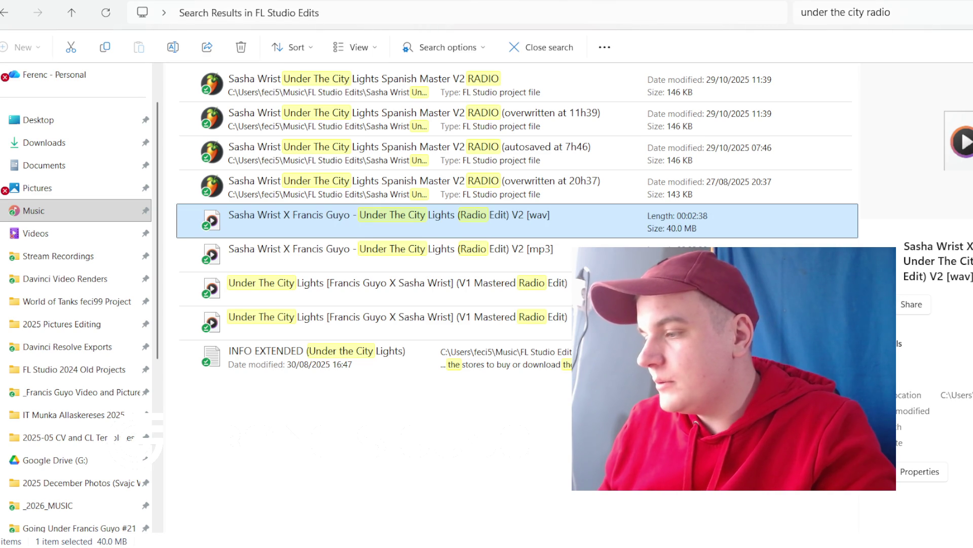
Step: In the Videos folder, browse the five TT_SASHA renders and open 1_TT_SASHA_03-10 for playback
click(35, 233)
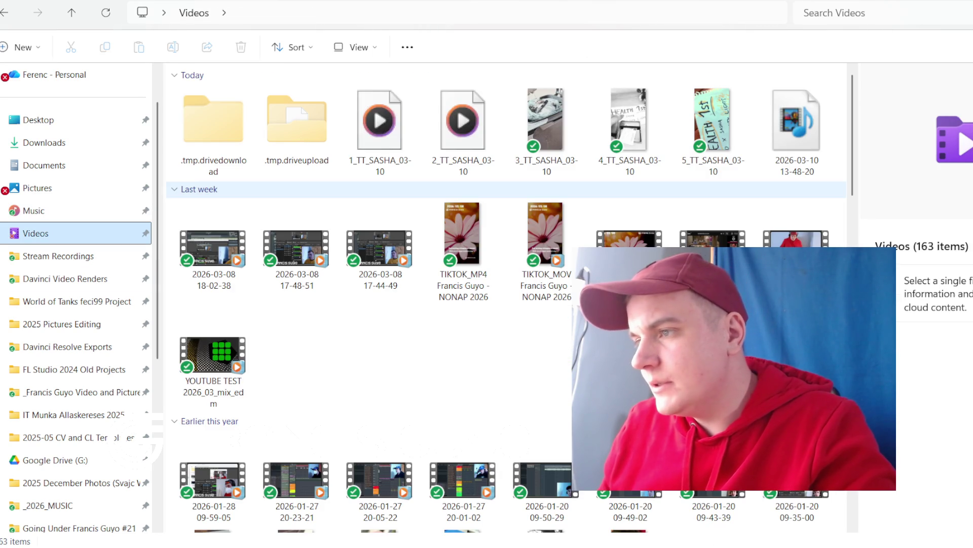
click(379, 127)
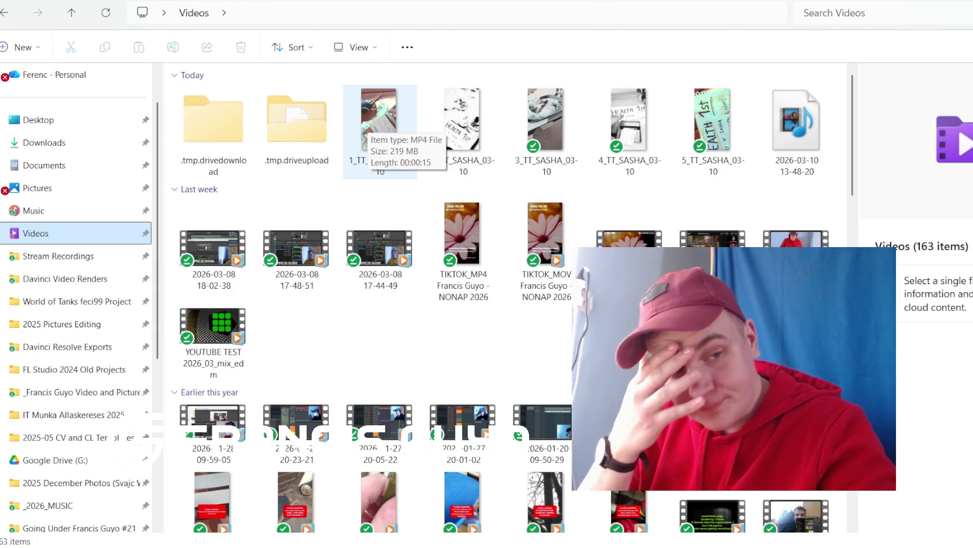
click(630, 126)
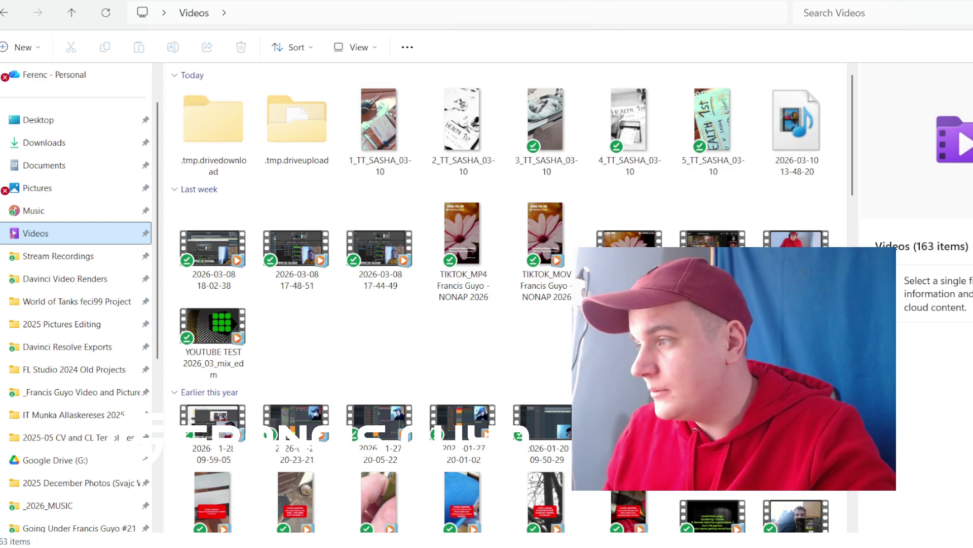
key(Tab)
key(Right)
key(Right)
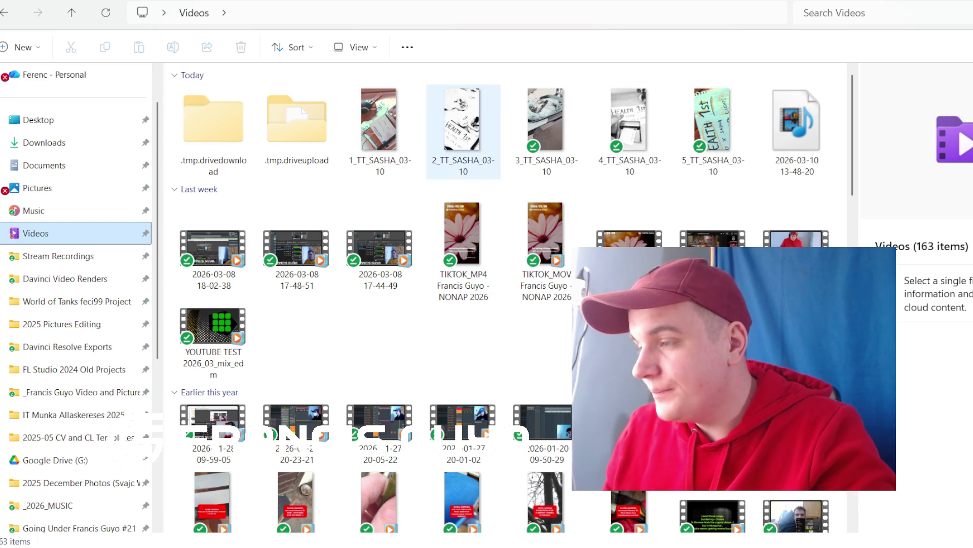
key(Right)
key(Right)
key(Right)
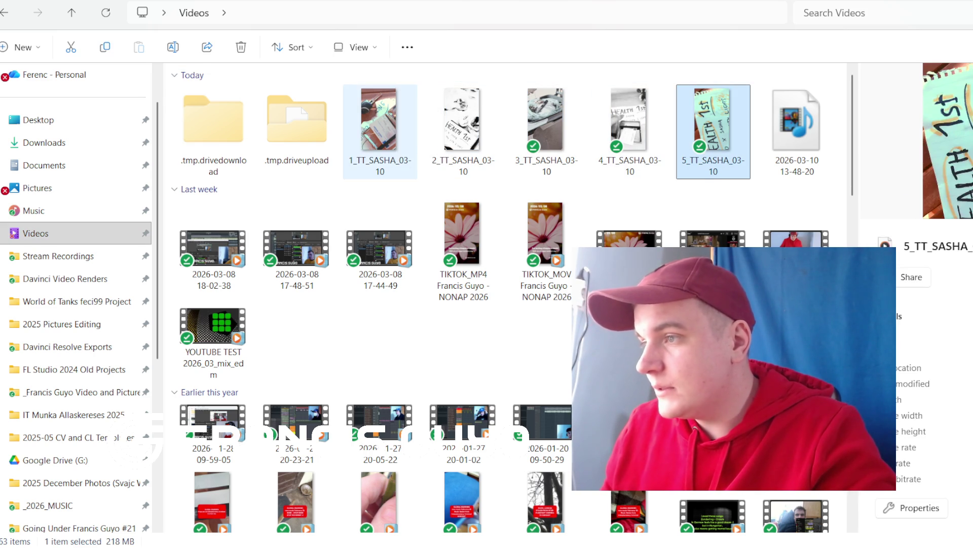
key(Left)
key(Left)
key(Left)
key(Return)
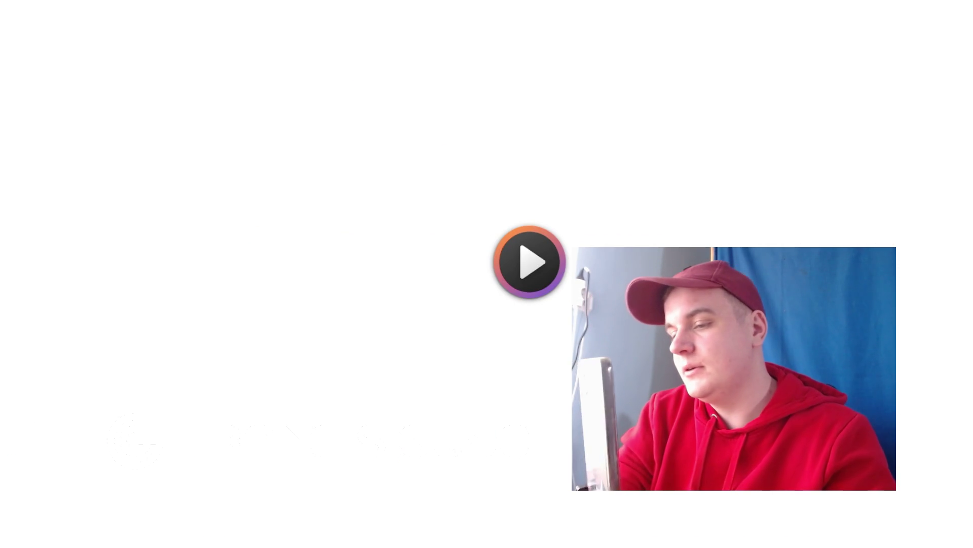
Step: Lower the volume a step while 1_TT_SASHA_03-10 plays, then close Media Player
key(XF86AudioLowerVolume)
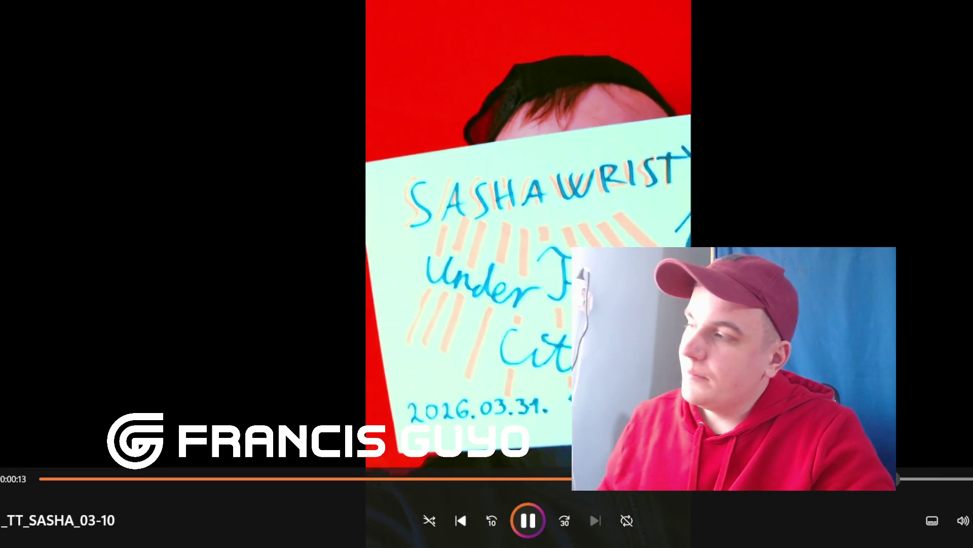
key(alt+F4)
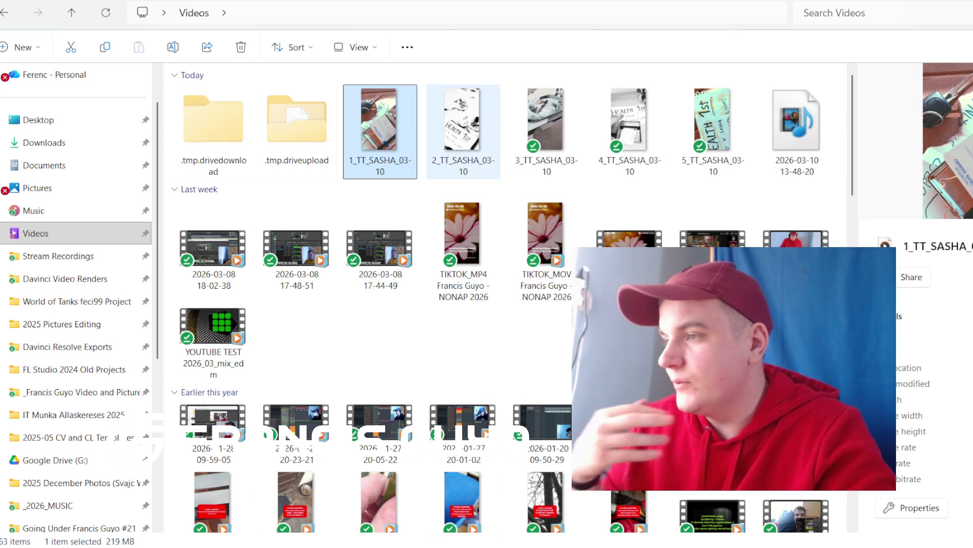
Step: Play back 2_TT_SASHA_03-10, close the player, then open 3_TT_SASHA_03-10 for playback
double_click(462, 119)
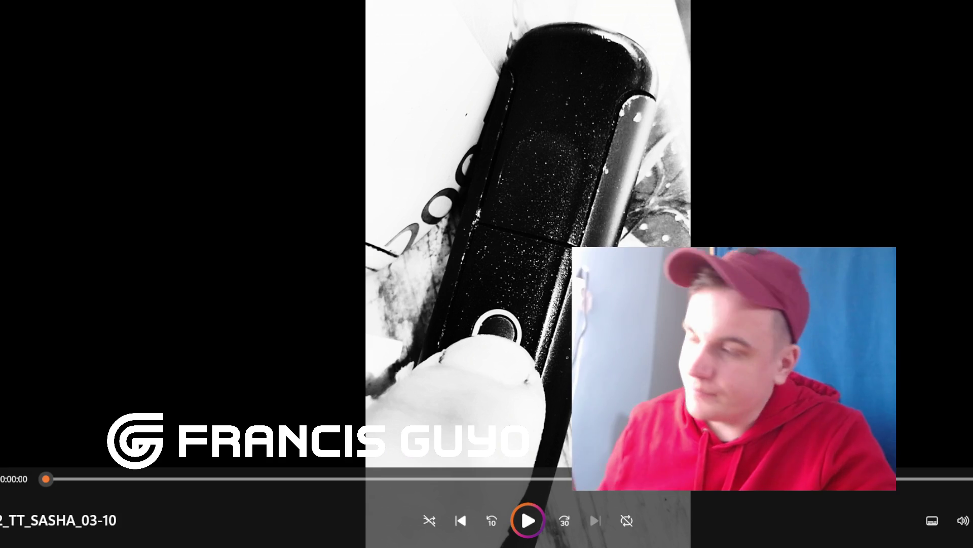
key(alt+F4)
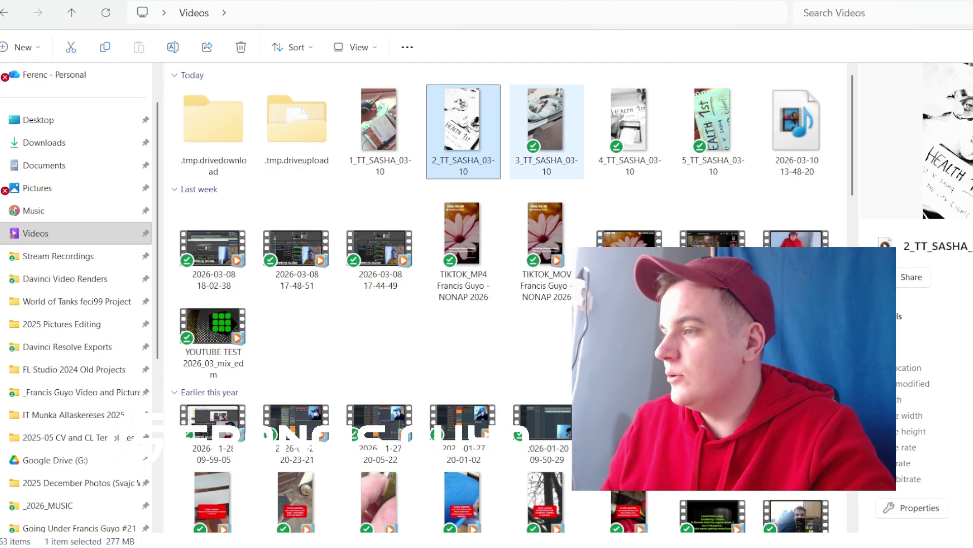
key(Return)
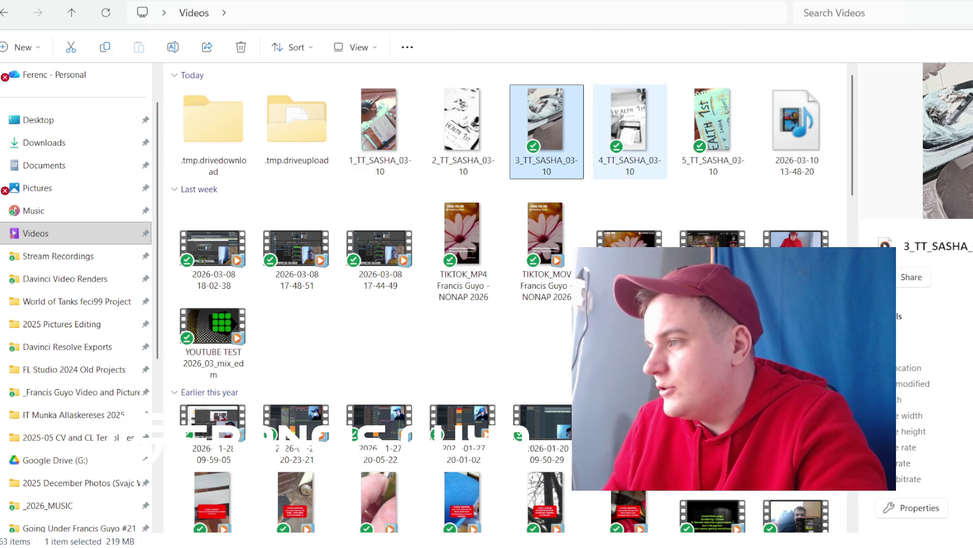
Step: Play back 4_TT_SASHA_03-10, then select and open 5_TT_SASHA_03-10 for playback
double_click(629, 119)
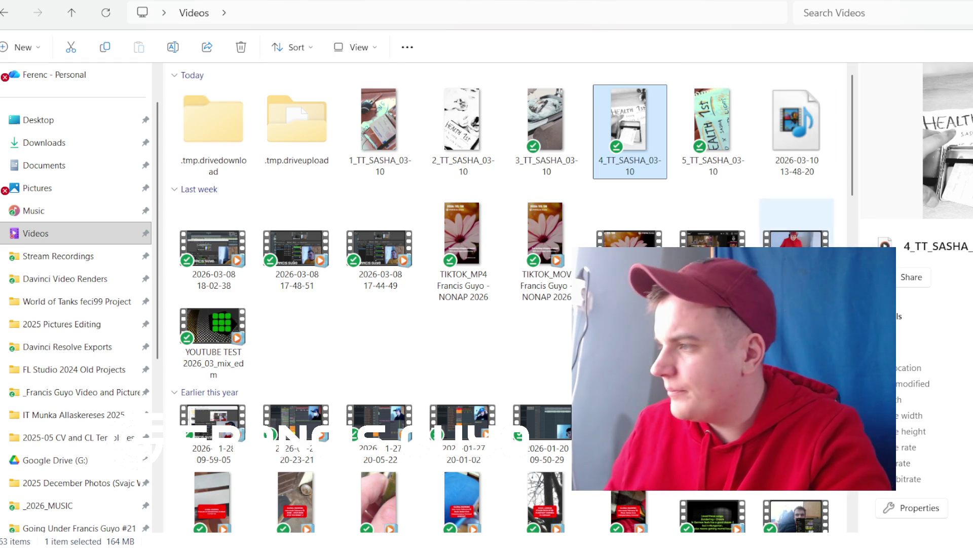
click(713, 126)
key(Return)
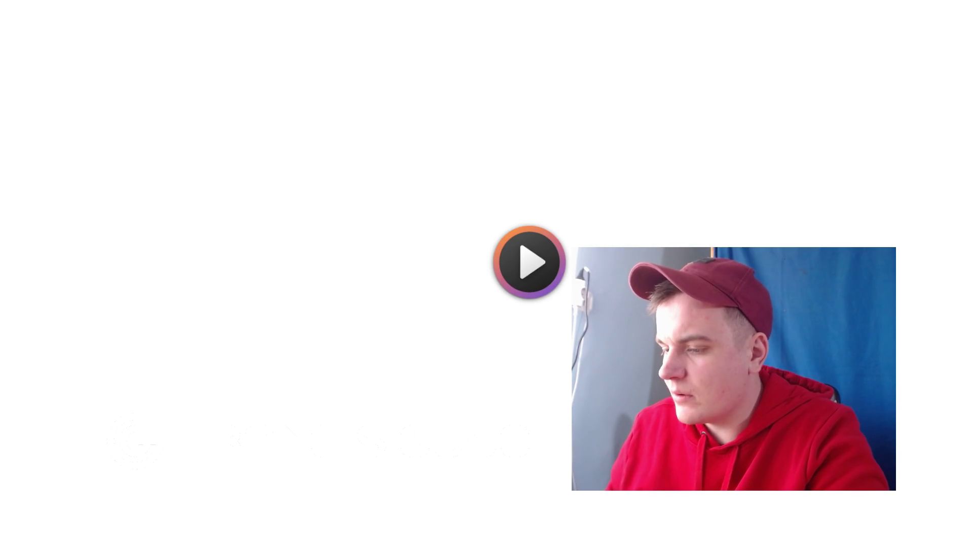